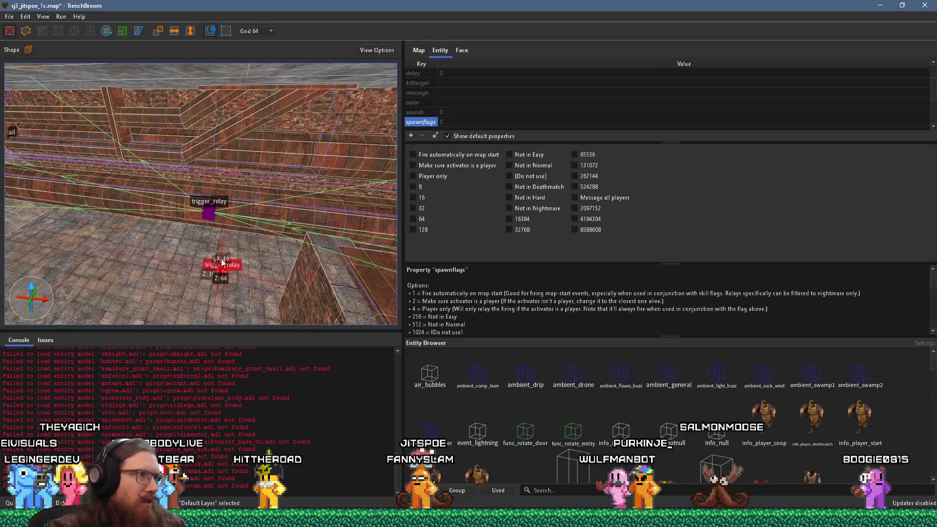
Look down the wall at both trigger_relays and bring up the count property
{"action": "scroll", "coordinate": [211, 249], "scroll_direction": "up", "scroll_amount": 5}
{"action": "scroll", "coordinate": [211, 248], "scroll_direction": "down", "scroll_amount": 4}
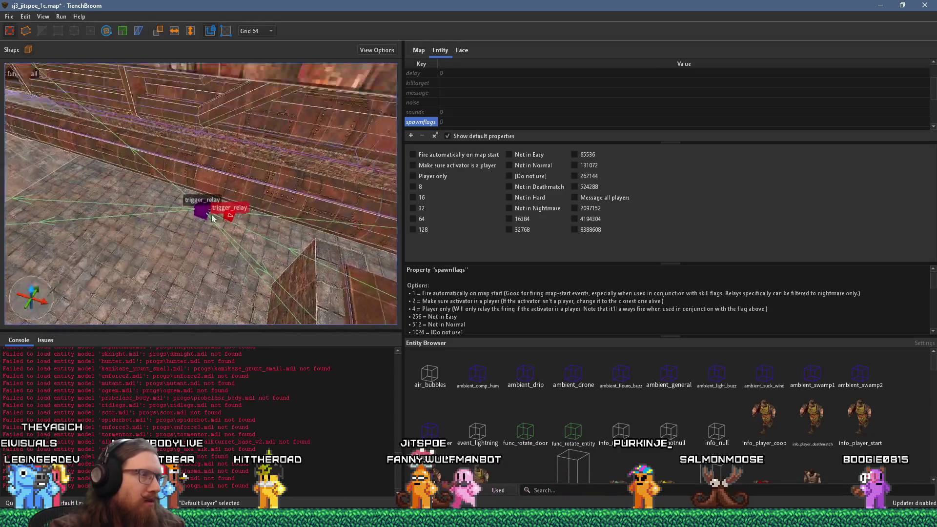
{"action": "scroll", "coordinate": [258, 228], "scroll_direction": "up", "scroll_amount": 2}
{"action": "mouse_move", "coordinate": [257, 172]}
{"action": "left_mouse_down"}
{"action": "mouse_move", "coordinate": [210, 205]}
{"action": "mouse_move", "coordinate": [114, 246]}
{"action": "left_mouse_up"}
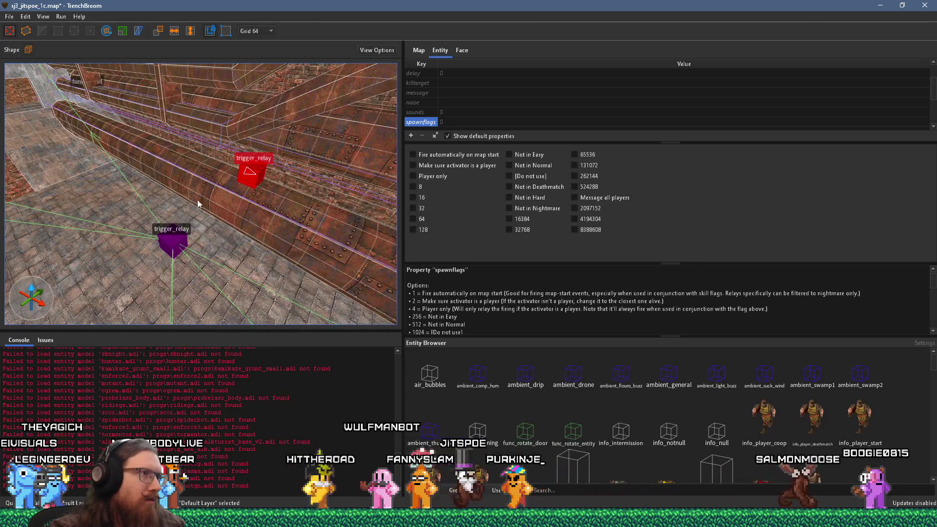
{"action": "scroll", "coordinate": [468, 116], "scroll_direction": "down", "scroll_amount": 1}
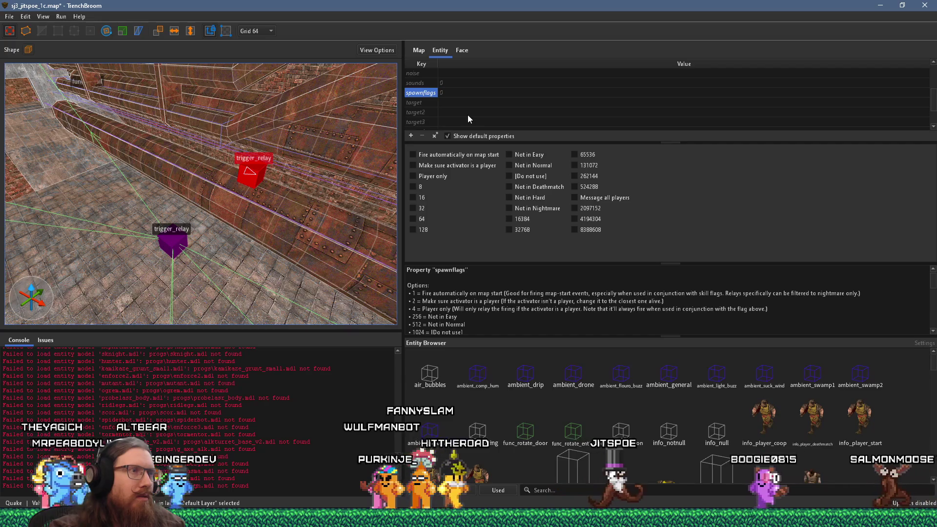
{"action": "mouse_move", "coordinate": [497, 143]}
{"action": "left_mouse_down"}
{"action": "mouse_move", "coordinate": [508, 215]}
{"action": "mouse_move", "coordinate": [509, 197]}
{"action": "left_mouse_up"}
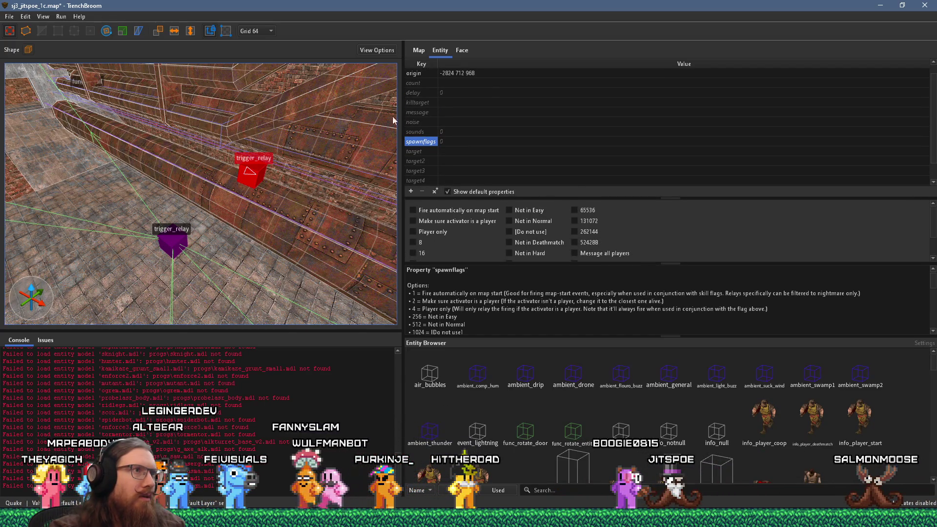
{"action": "left_click", "coordinate": [421, 84]}
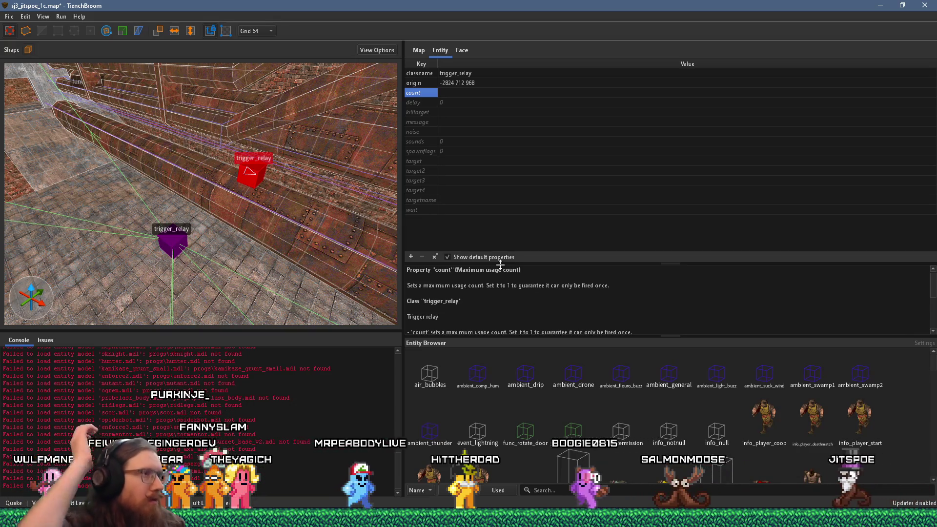
{"action": "left_click", "coordinate": [459, 95]}
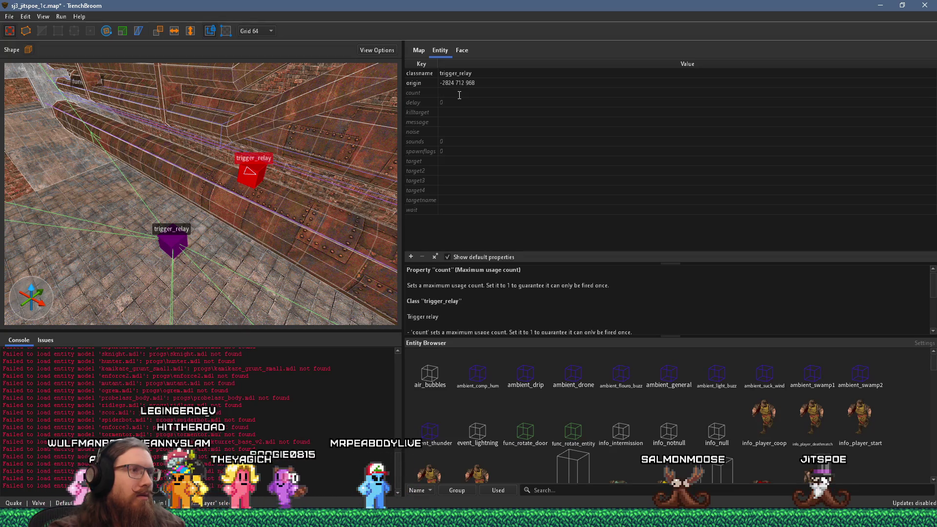
Give the trigger_relay that targets wave1 a count of 1
{"action": "left_click_drag", "start_coordinate": [279, 196], "coordinate": [263, 197]}
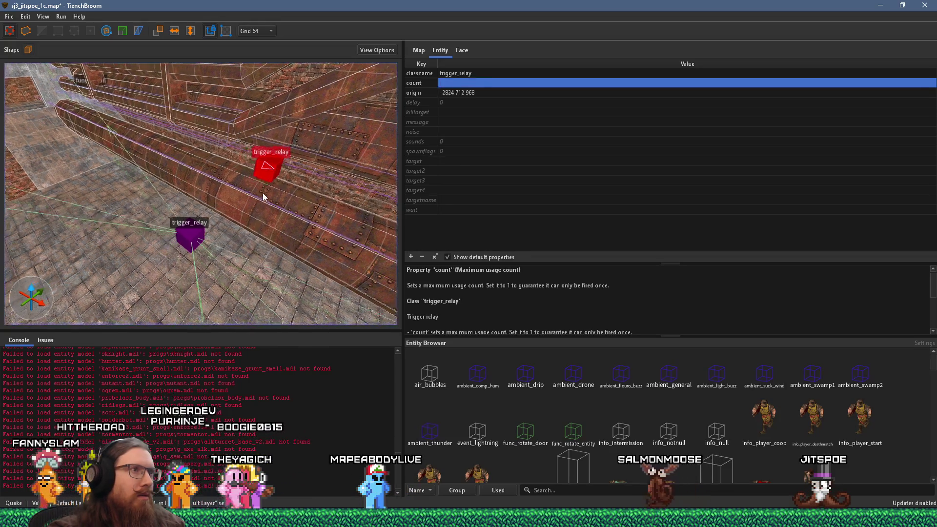
{"action": "left_click", "coordinate": [197, 239]}
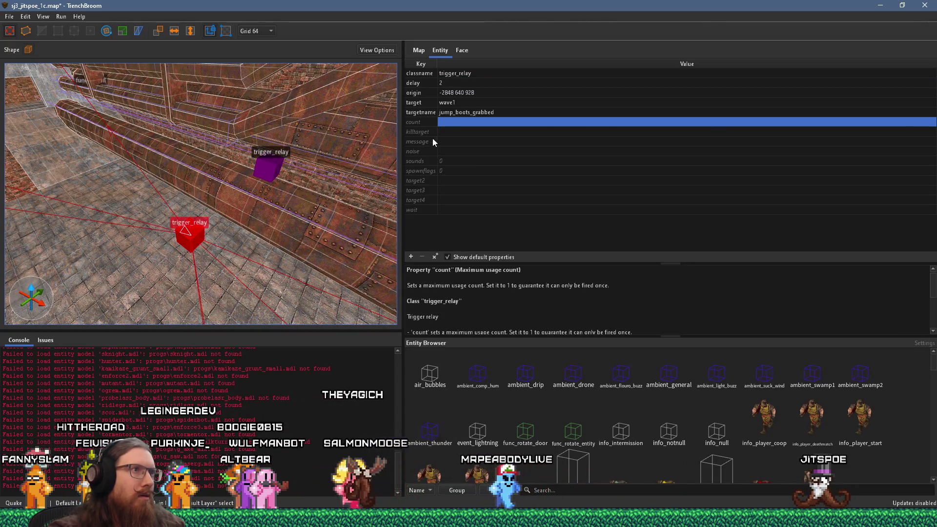
{"action": "left_click", "coordinate": [449, 120]}
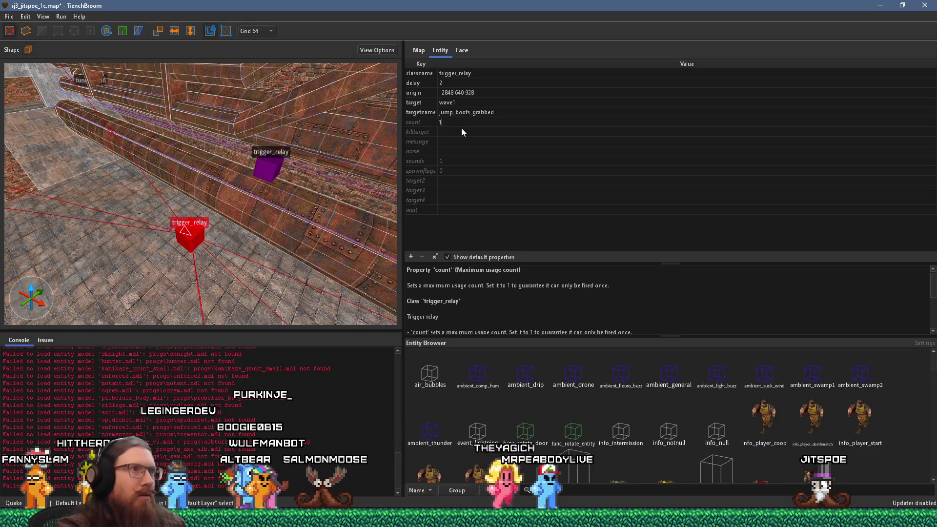
{"action": "type", "text": "1"}
{"action": "key", "text": "Return"}
{"action": "mouse_move", "coordinate": [270, 177]}
{"action": "left_mouse_down"}
{"action": "mouse_move", "coordinate": [256, 179]}
{"action": "mouse_move", "coordinate": [286, 121]}
{"action": "left_mouse_up"}
{"action": "left_click", "coordinate": [293, 112]}
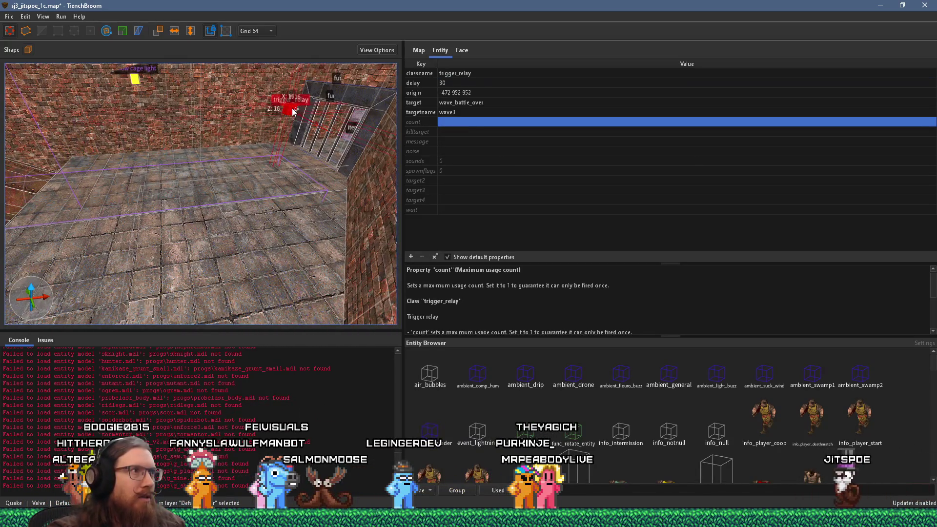
{"action": "left_click", "coordinate": [356, 141]}
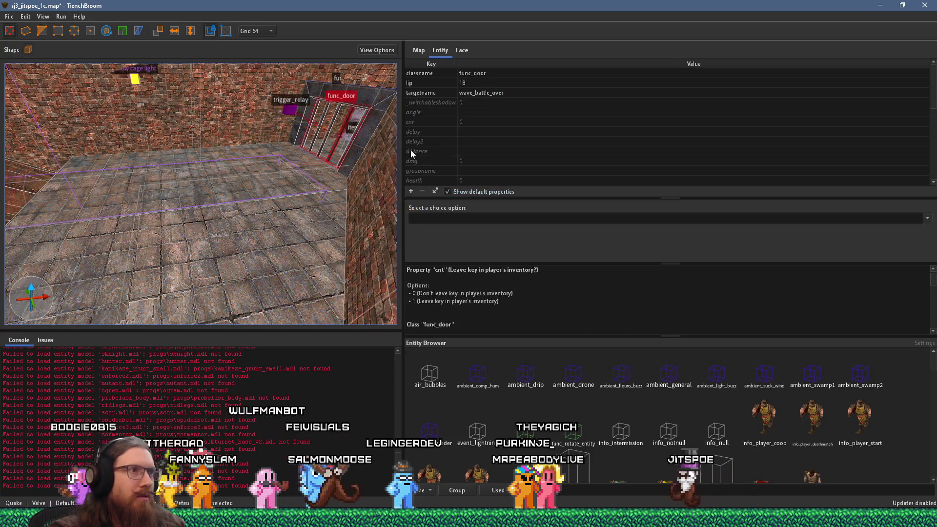
{"action": "scroll", "coordinate": [451, 119], "scroll_direction": "down", "scroll_amount": 2}
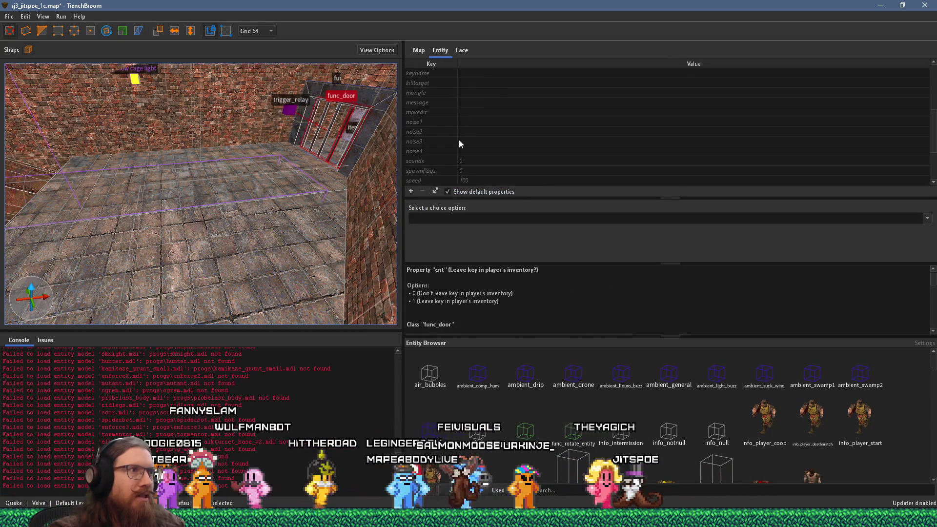
{"action": "scroll", "coordinate": [457, 119], "scroll_direction": "up", "scroll_amount": 1}
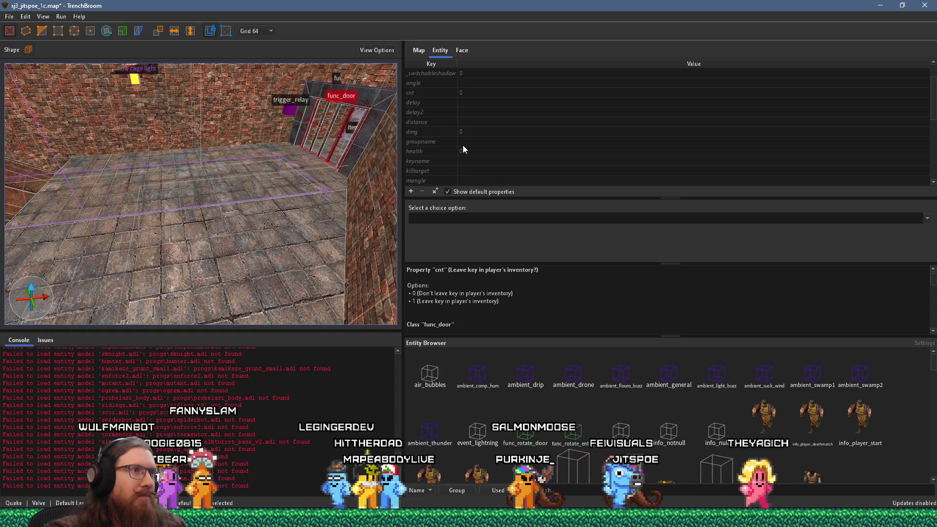
{"action": "scroll", "coordinate": [463, 146], "scroll_direction": "up", "scroll_amount": 1}
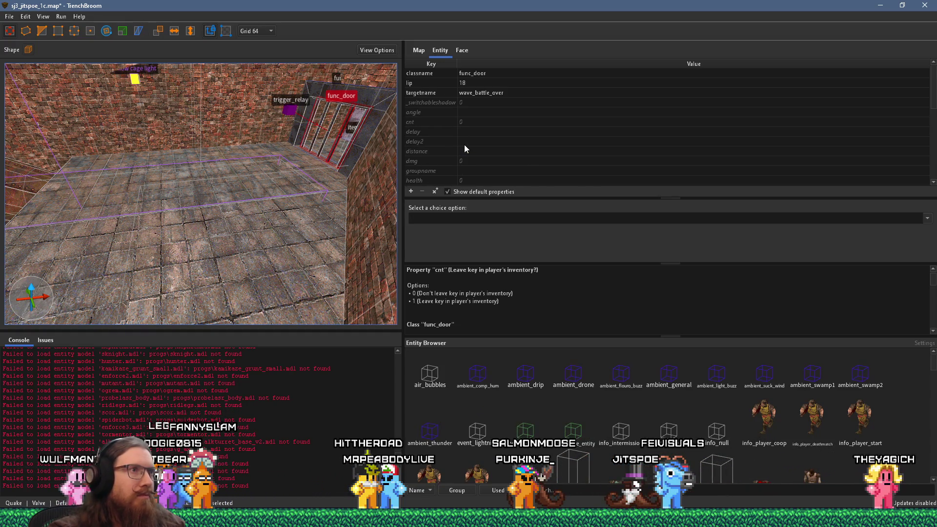
{"action": "left_click", "coordinate": [293, 111]}
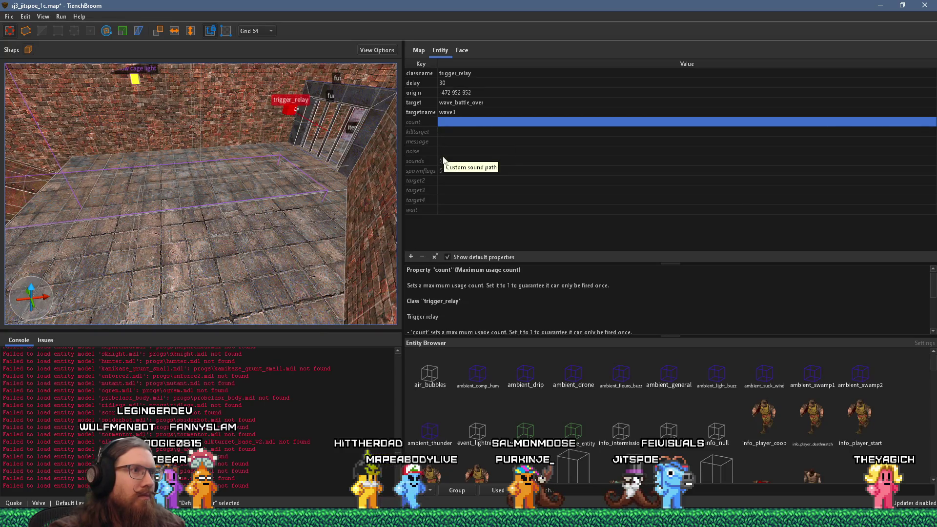
{"action": "left_click", "coordinate": [427, 171]}
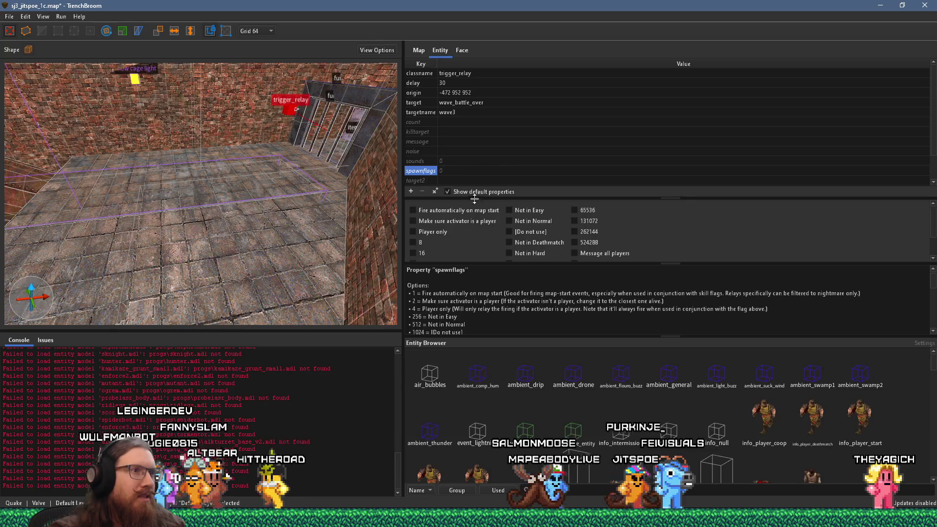
{"action": "left_click_drag", "start_coordinate": [523, 198], "coordinate": [527, 161]}
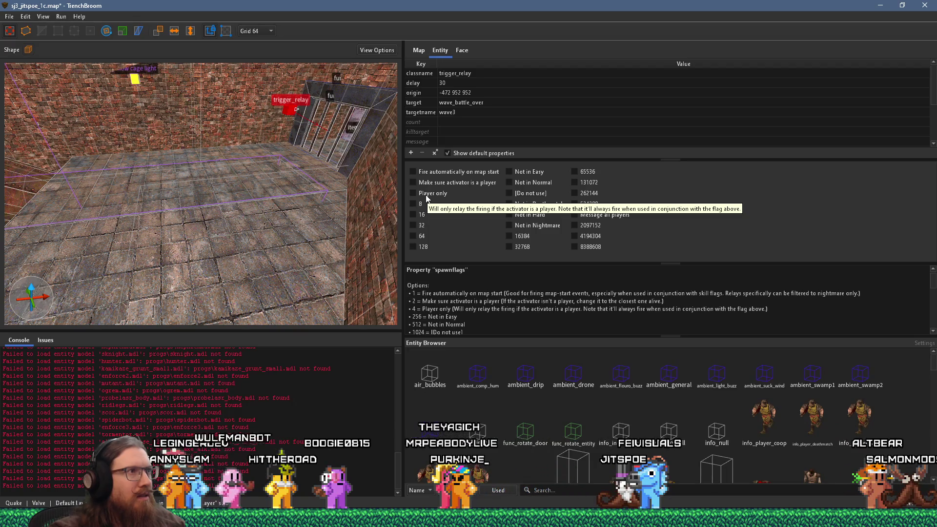
{"action": "left_click_drag", "start_coordinate": [317, 133], "coordinate": [249, 207]}
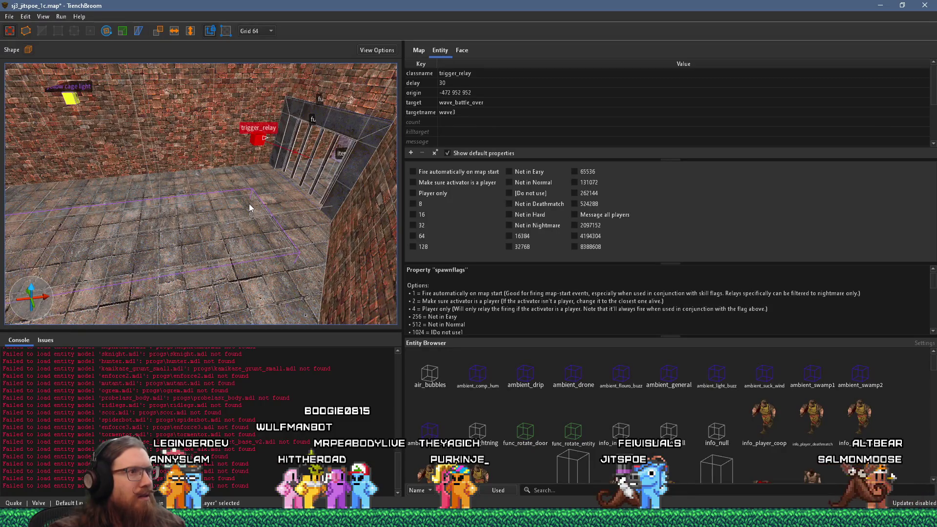
{"action": "key", "text": "ctrl+z"}
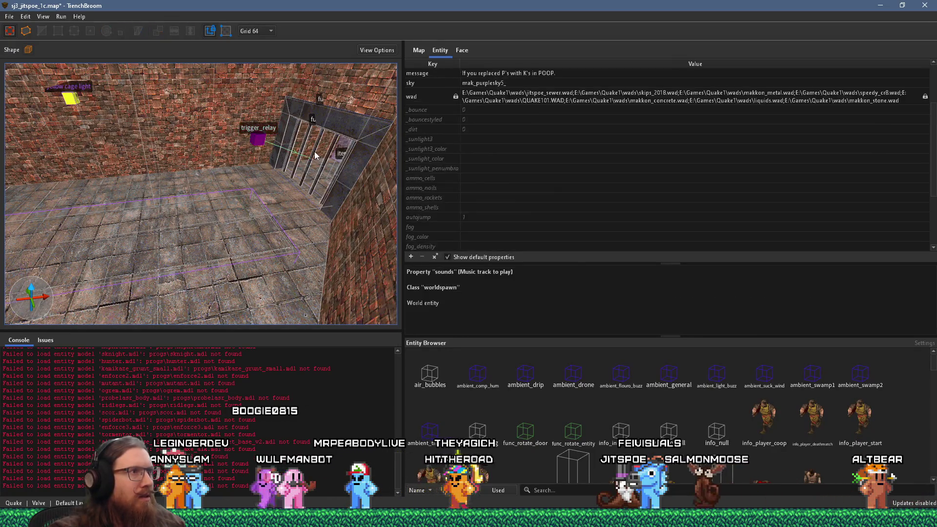
Make the cage func_door a Toggle door with angle -1 so it opens upward
{"action": "key", "text": "ctrl+z"}
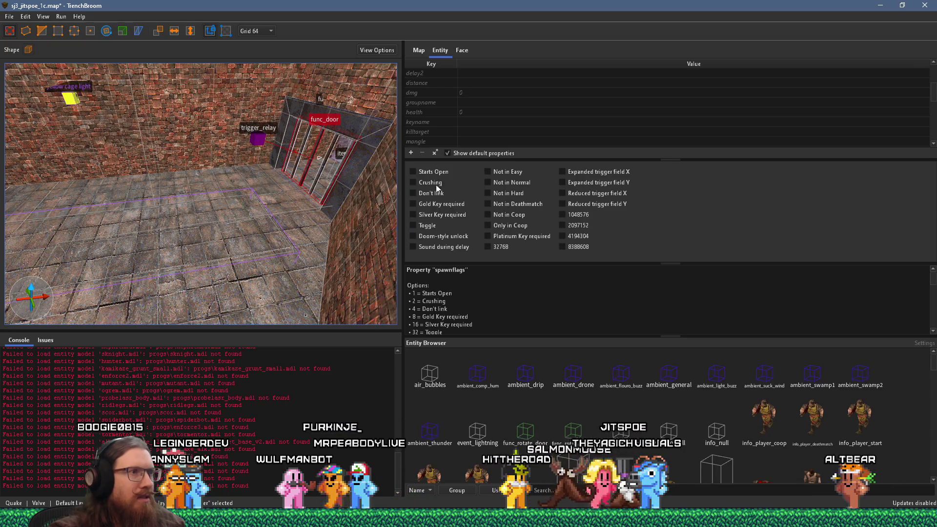
{"action": "left_click", "coordinate": [432, 226]}
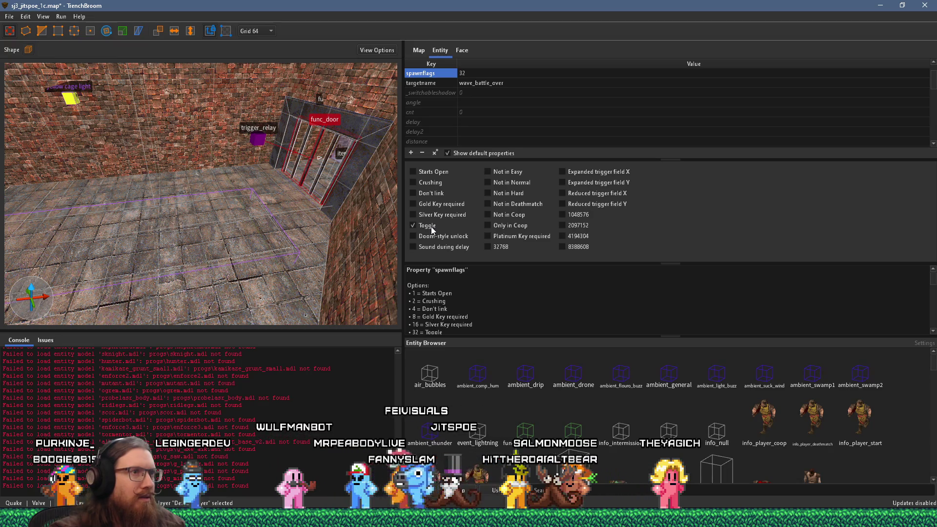
{"action": "left_click", "coordinate": [432, 103]}
{"action": "left_click", "coordinate": [463, 105]}
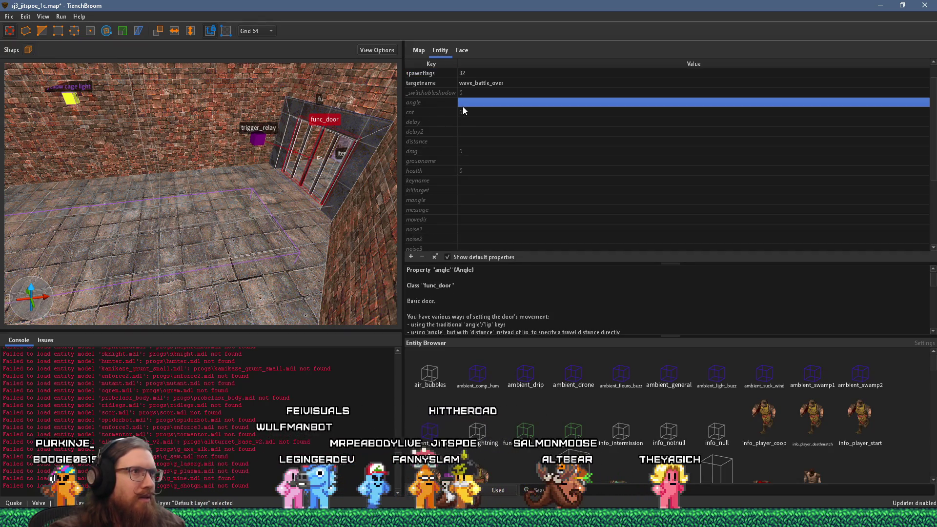
{"action": "type", "text": "-1"}
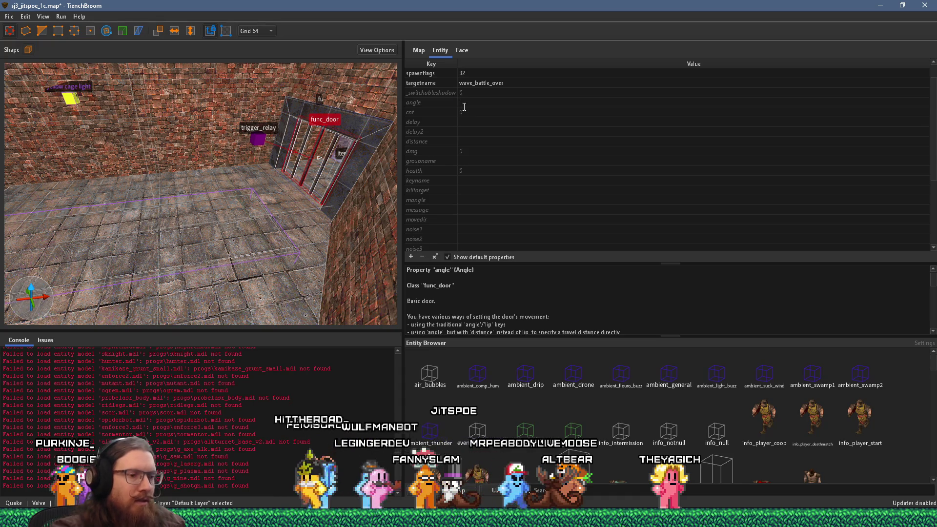
{"action": "key", "text": "Return"}
{"action": "mouse_move", "coordinate": [206, 117]}
{"action": "left_mouse_down"}
{"action": "mouse_move", "coordinate": [223, 160]}
{"action": "mouse_move", "coordinate": [253, 191]}
{"action": "mouse_move", "coordinate": [184, 216]}
{"action": "mouse_move", "coordinate": [298, 208]}
{"action": "mouse_move", "coordinate": [137, 221]}
{"action": "mouse_move", "coordinate": [206, 216]}
{"action": "mouse_move", "coordinate": [74, 185]}
{"action": "mouse_move", "coordinate": [137, 197]}
{"action": "mouse_move", "coordinate": [173, 178]}
{"action": "mouse_move", "coordinate": [128, 208]}
{"action": "mouse_move", "coordinate": [231, 192]}
{"action": "mouse_move", "coordinate": [275, 206]}
{"action": "mouse_move", "coordinate": [287, 178]}
{"action": "left_mouse_up"}
{"action": "key", "text": "Escape"}
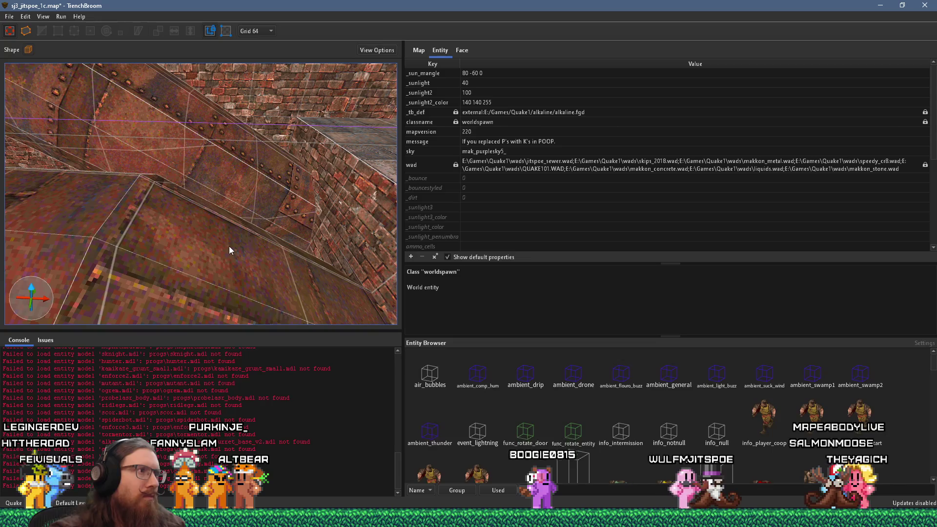
{"action": "left_click", "coordinate": [230, 247]}
{"action": "mouse_move", "coordinate": [257, 240]}
{"action": "left_mouse_down"}
{"action": "mouse_move", "coordinate": [192, 244]}
{"action": "mouse_move", "coordinate": [274, 166]}
{"action": "left_mouse_up"}
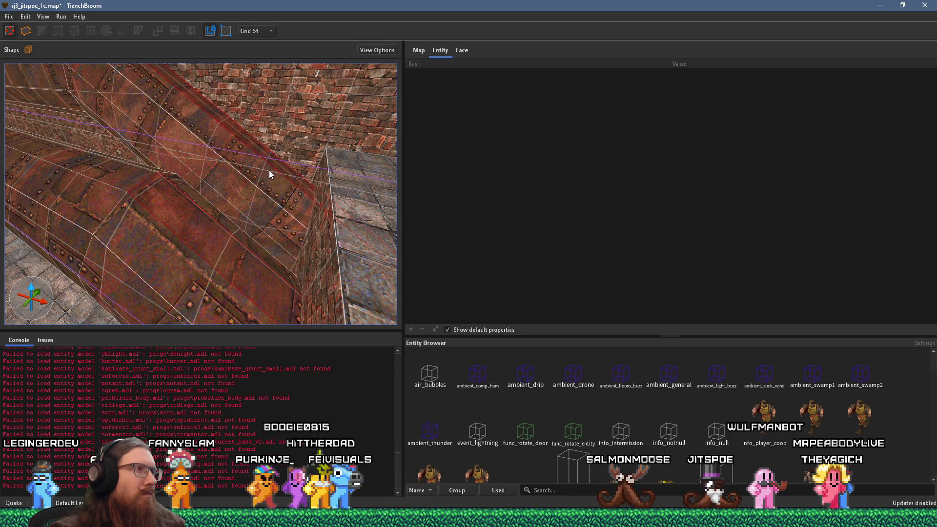
{"action": "left_click", "coordinate": [270, 174]}
{"action": "mouse_move", "coordinate": [263, 174]}
{"action": "left_mouse_down"}
{"action": "mouse_move", "coordinate": [321, 183]}
{"action": "mouse_move", "coordinate": [299, 205]}
{"action": "left_mouse_up"}
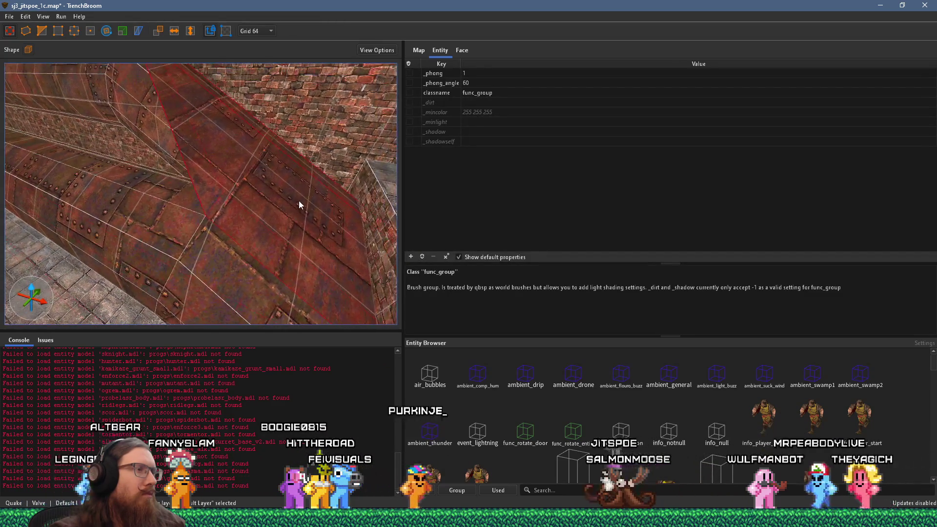
{"action": "scroll", "coordinate": [289, 207], "scroll_direction": "up", "scroll_amount": 2}
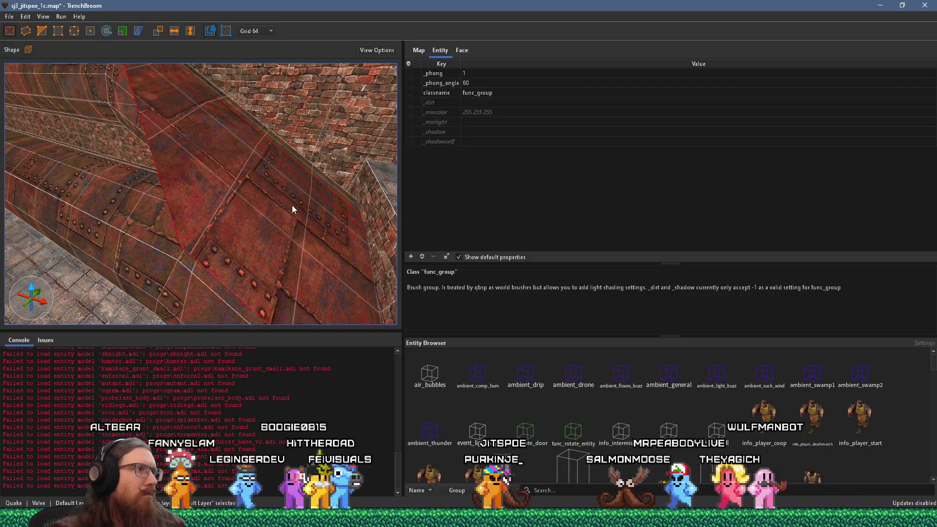
{"action": "left_click_drag", "start_coordinate": [281, 212], "coordinate": [350, 220]}
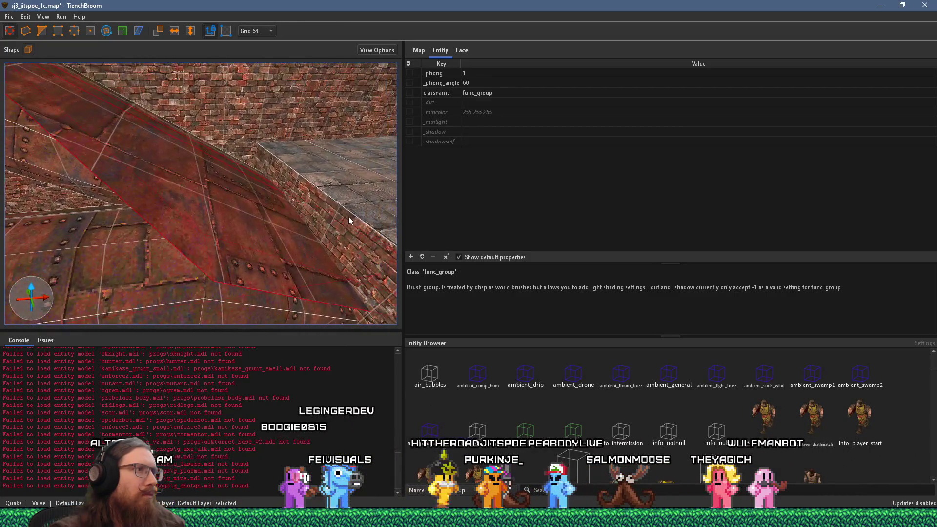
{"action": "left_click", "coordinate": [42, 31]}
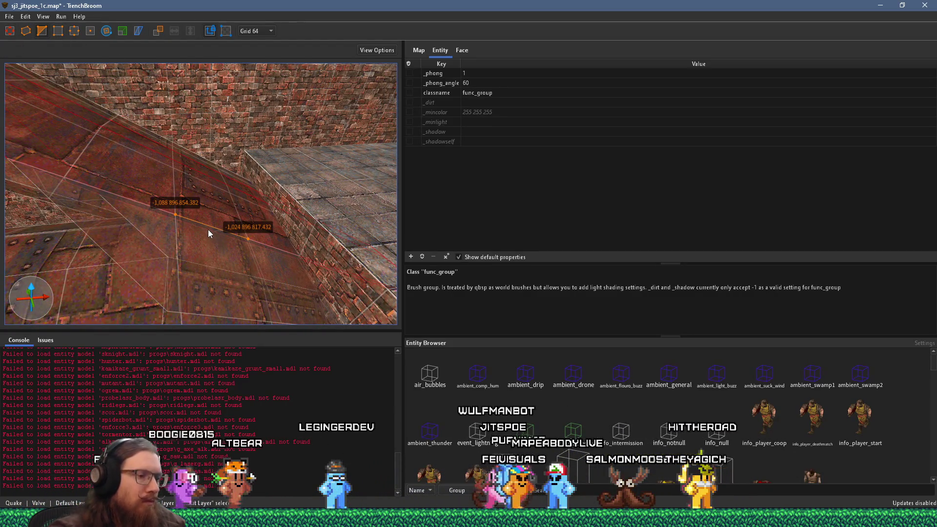
{"action": "key", "text": "ctrl+z"}
{"action": "mouse_move", "coordinate": [209, 230]}
{"action": "left_mouse_down"}
{"action": "mouse_move", "coordinate": [344, 205]}
{"action": "mouse_move", "coordinate": [355, 148]}
{"action": "mouse_move", "coordinate": [271, 164]}
{"action": "left_mouse_up"}
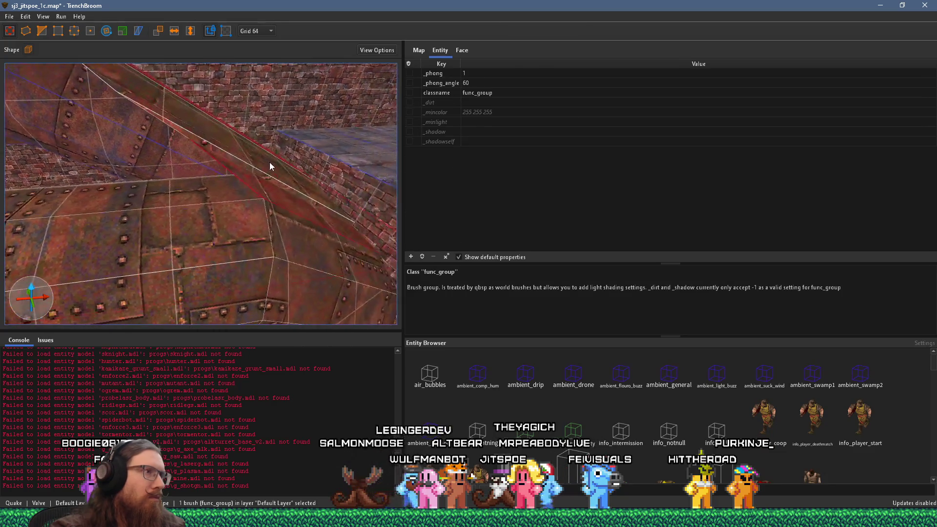
{"action": "key", "text": "Escape"}
{"action": "mouse_move", "coordinate": [220, 214]}
{"action": "left_mouse_down"}
{"action": "mouse_move", "coordinate": [255, 215]}
{"action": "mouse_move", "coordinate": [99, 215]}
{"action": "left_mouse_up"}
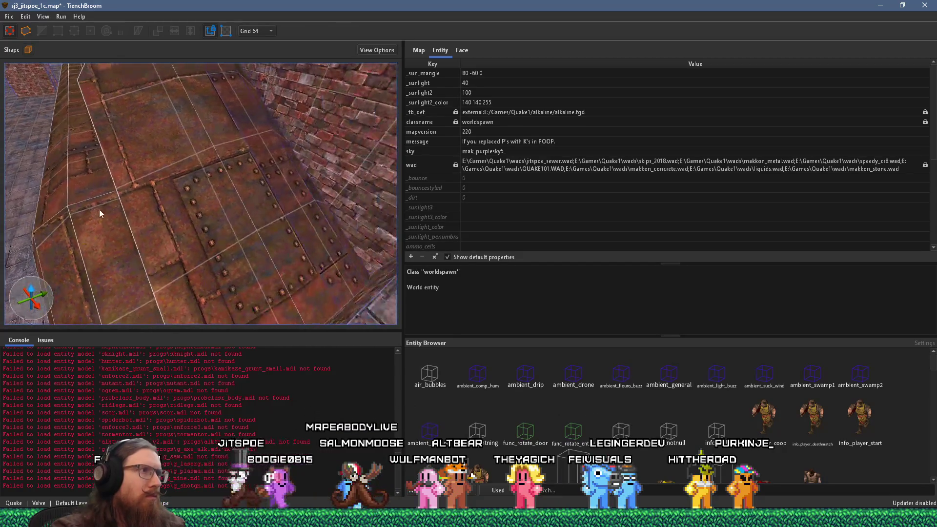
{"action": "left_click", "coordinate": [199, 200]}
{"action": "mouse_move", "coordinate": [198, 203]}
{"action": "left_mouse_down"}
{"action": "mouse_move", "coordinate": [123, 103]}
{"action": "mouse_move", "coordinate": [132, 98]}
{"action": "mouse_move", "coordinate": [166, 121]}
{"action": "mouse_move", "coordinate": [170, 111]}
{"action": "left_mouse_up"}
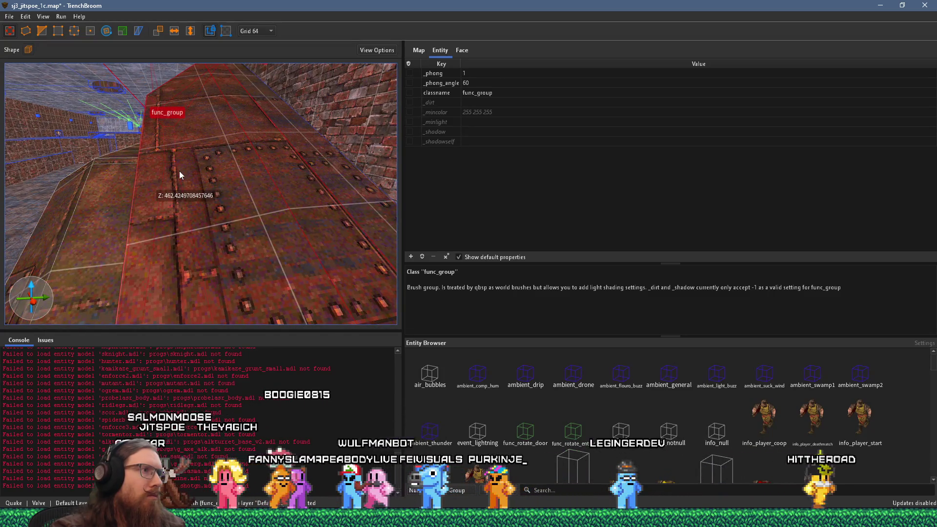
{"action": "mouse_move", "coordinate": [180, 176]}
{"action": "left_mouse_down"}
{"action": "mouse_move", "coordinate": [229, 180]}
{"action": "mouse_move", "coordinate": [271, 144]}
{"action": "mouse_move", "coordinate": [245, 168]}
{"action": "mouse_move", "coordinate": [252, 188]}
{"action": "mouse_move", "coordinate": [229, 231]}
{"action": "mouse_move", "coordinate": [168, 245]}
{"action": "mouse_move", "coordinate": [227, 212]}
{"action": "mouse_move", "coordinate": [220, 199]}
{"action": "mouse_move", "coordinate": [161, 236]}
{"action": "mouse_move", "coordinate": [184, 288]}
{"action": "mouse_move", "coordinate": [231, 285]}
{"action": "mouse_move", "coordinate": [294, 259]}
{"action": "left_mouse_up"}
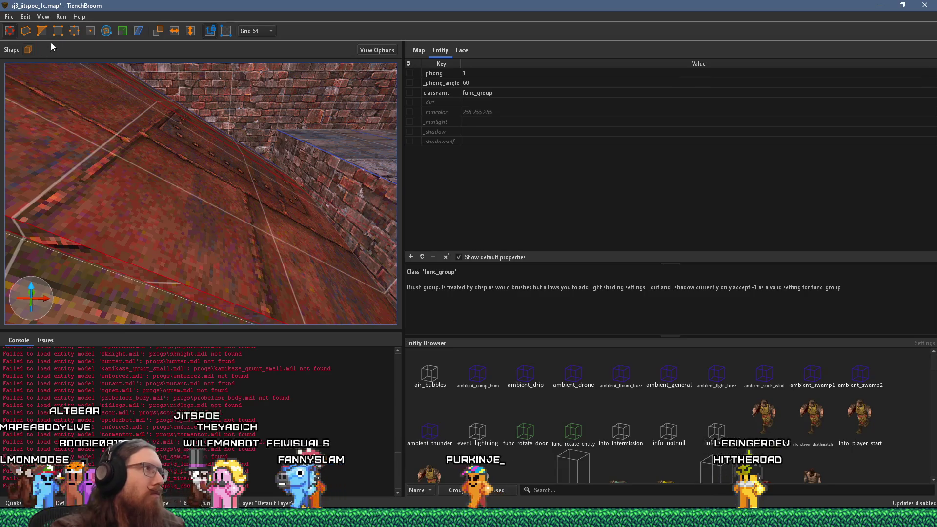
{"action": "mouse_move", "coordinate": [128, 123]}
{"action": "left_mouse_down"}
{"action": "mouse_move", "coordinate": [140, 113]}
{"action": "mouse_move", "coordinate": [191, 163]}
{"action": "mouse_move", "coordinate": [235, 173]}
{"action": "mouse_move", "coordinate": [186, 191]}
{"action": "mouse_move", "coordinate": [232, 209]}
{"action": "mouse_move", "coordinate": [289, 149]}
{"action": "mouse_move", "coordinate": [287, 181]}
{"action": "mouse_move", "coordinate": [176, 223]}
{"action": "mouse_move", "coordinate": [185, 200]}
{"action": "mouse_move", "coordinate": [239, 166]}
{"action": "left_mouse_up"}
{"action": "mouse_move", "coordinate": [206, 201]}
{"action": "left_mouse_down"}
{"action": "mouse_move", "coordinate": [278, 177]}
{"action": "mouse_move", "coordinate": [230, 230]}
{"action": "mouse_move", "coordinate": [285, 178]}
{"action": "mouse_move", "coordinate": [260, 125]}
{"action": "mouse_move", "coordinate": [260, 176]}
{"action": "left_mouse_up"}
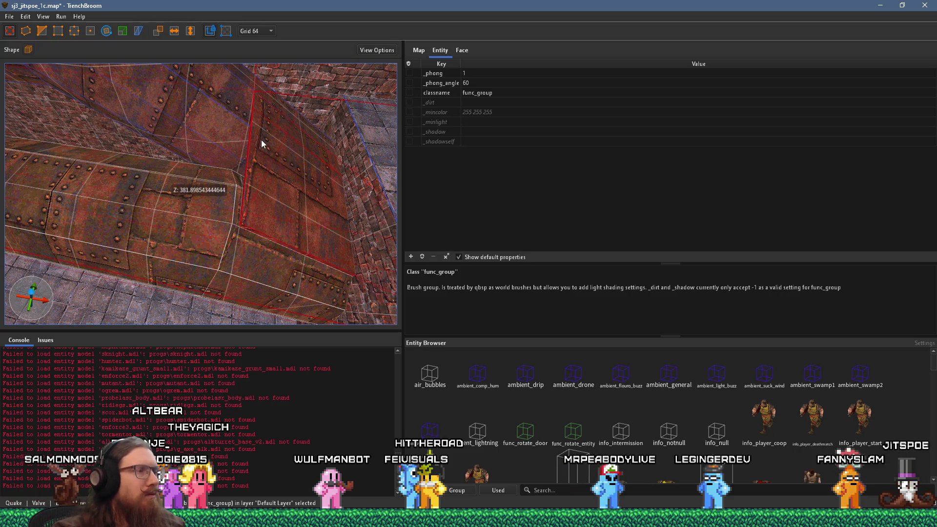
{"action": "mouse_move", "coordinate": [261, 143]}
{"action": "left_mouse_down"}
{"action": "mouse_move", "coordinate": [213, 207]}
{"action": "mouse_move", "coordinate": [280, 160]}
{"action": "mouse_move", "coordinate": [252, 208]}
{"action": "mouse_move", "coordinate": [278, 195]}
{"action": "left_mouse_up"}
{"action": "mouse_move", "coordinate": [251, 132]}
{"action": "left_mouse_down"}
{"action": "mouse_move", "coordinate": [250, 146]}
{"action": "mouse_move", "coordinate": [167, 186]}
{"action": "mouse_move", "coordinate": [122, 122]}
{"action": "left_mouse_up"}
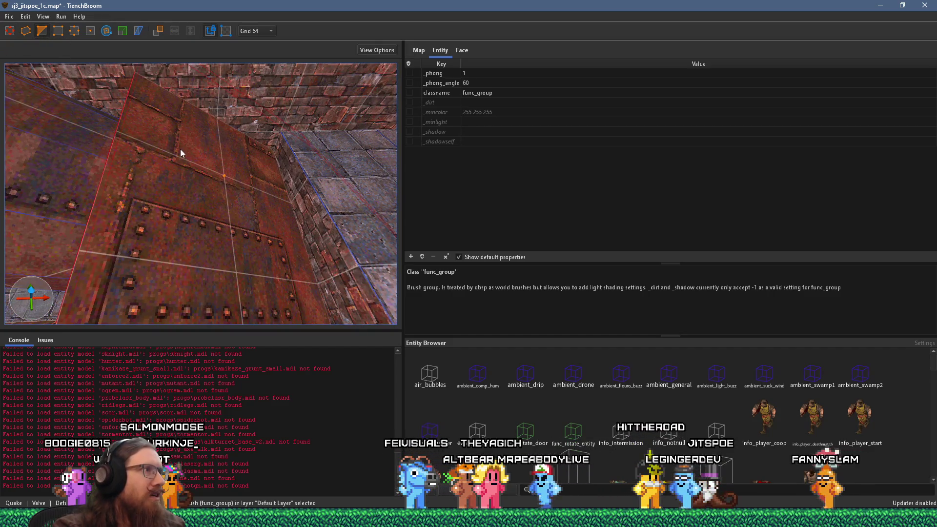
{"action": "left_click_drag", "start_coordinate": [278, 198], "coordinate": [285, 190]}
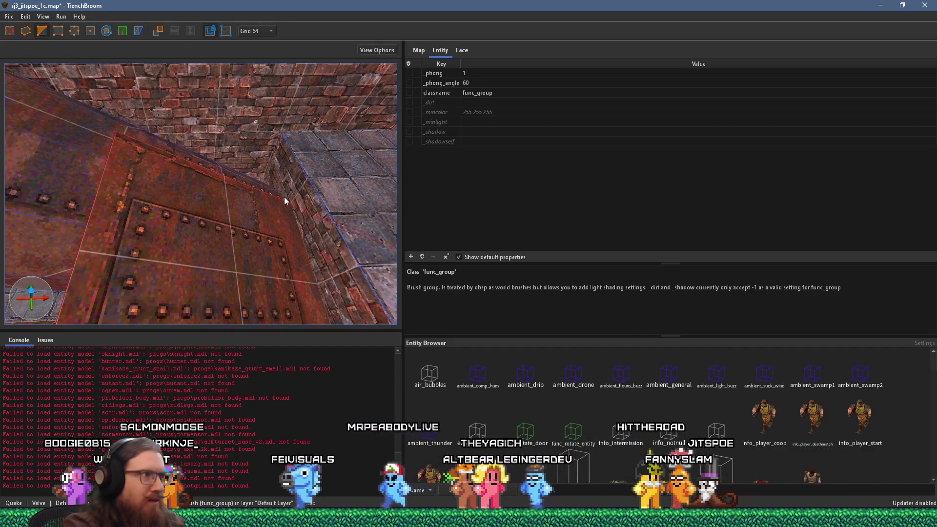
{"action": "left_click_drag", "start_coordinate": [272, 232], "coordinate": [412, 250]}
{"action": "mouse_move", "coordinate": [288, 209]}
{"action": "left_mouse_down"}
{"action": "mouse_move", "coordinate": [293, 184]}
{"action": "mouse_move", "coordinate": [261, 163]}
{"action": "mouse_move", "coordinate": [216, 169]}
{"action": "mouse_move", "coordinate": [246, 179]}
{"action": "mouse_move", "coordinate": [226, 147]}
{"action": "mouse_move", "coordinate": [251, 140]}
{"action": "mouse_move", "coordinate": [276, 146]}
{"action": "mouse_move", "coordinate": [375, 202]}
{"action": "mouse_move", "coordinate": [207, 203]}
{"action": "mouse_move", "coordinate": [155, 190]}
{"action": "mouse_move", "coordinate": [148, 203]}
{"action": "mouse_move", "coordinate": [150, 187]}
{"action": "left_mouse_up"}
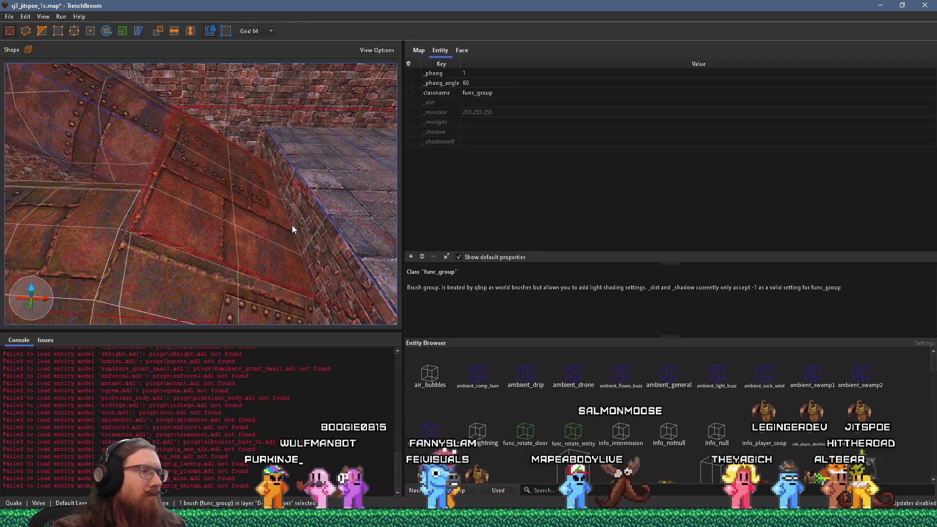
{"action": "left_click", "coordinate": [42, 30]}
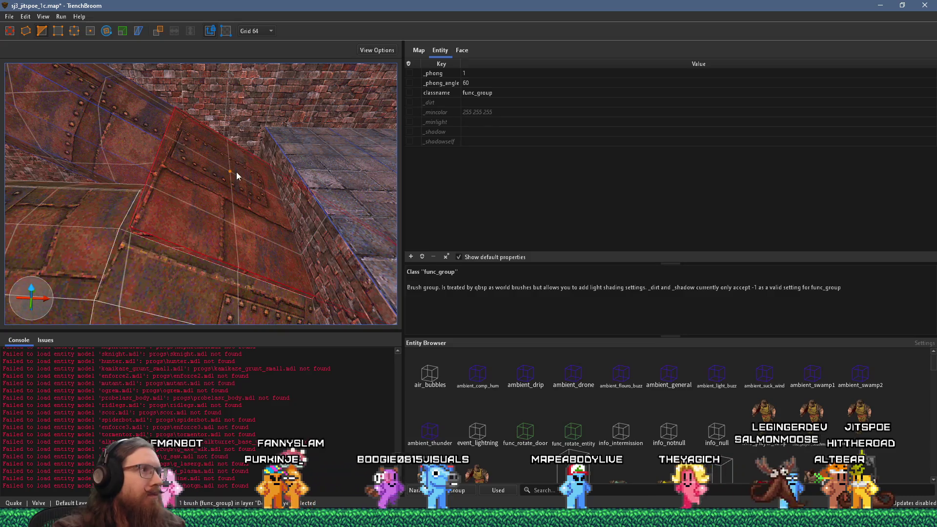
{"action": "left_click", "coordinate": [230, 171]}
{"action": "left_click", "coordinate": [237, 201]}
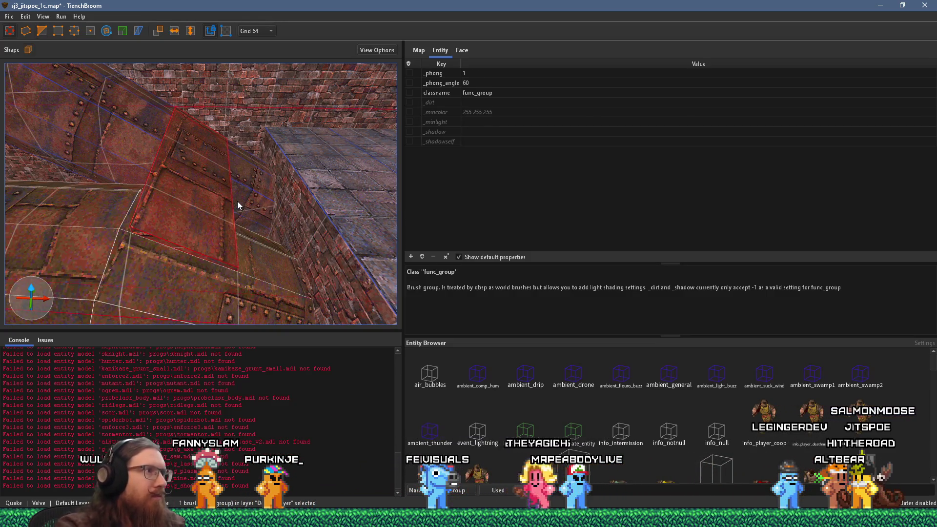
{"action": "key", "text": "Escape"}
{"action": "key", "text": "Escape"}
{"action": "scroll", "coordinate": [187, 197], "scroll_direction": "up", "scroll_amount": 5}
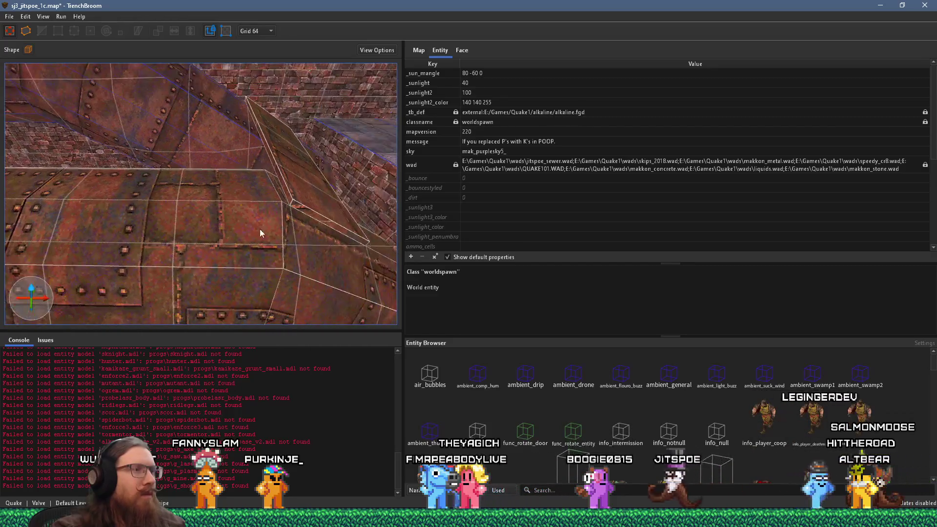
Open the pipe group and turn one riveted brush into a func_detail_wall
{"action": "right_click", "coordinate": [336, 195]}
{"action": "left_click", "coordinate": [331, 177]}
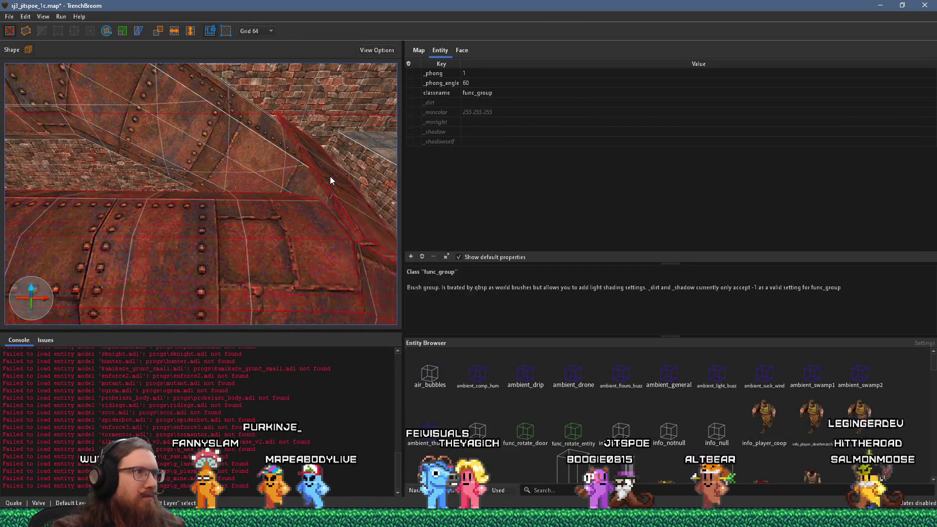
{"action": "double_click", "coordinate": [330, 177]}
{"action": "right_click", "coordinate": [331, 177]}
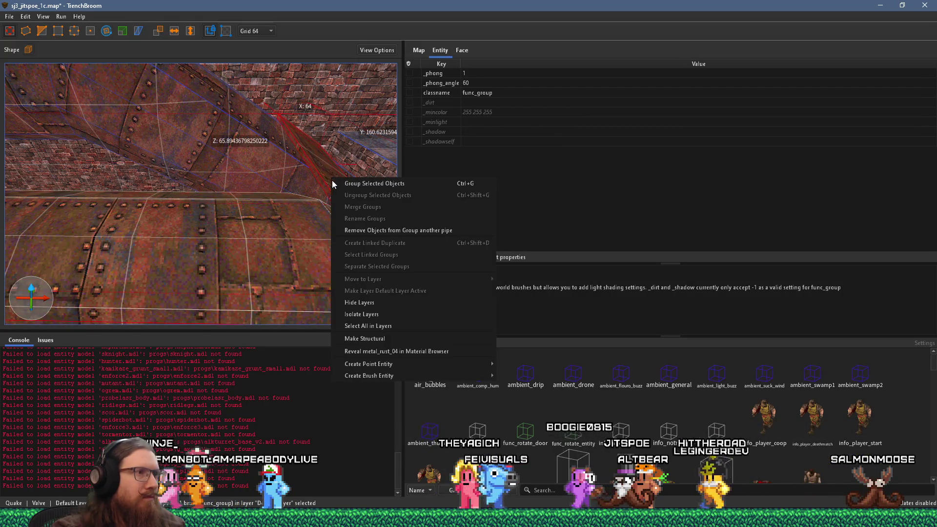
{"action": "mouse_move", "coordinate": [391, 374]}
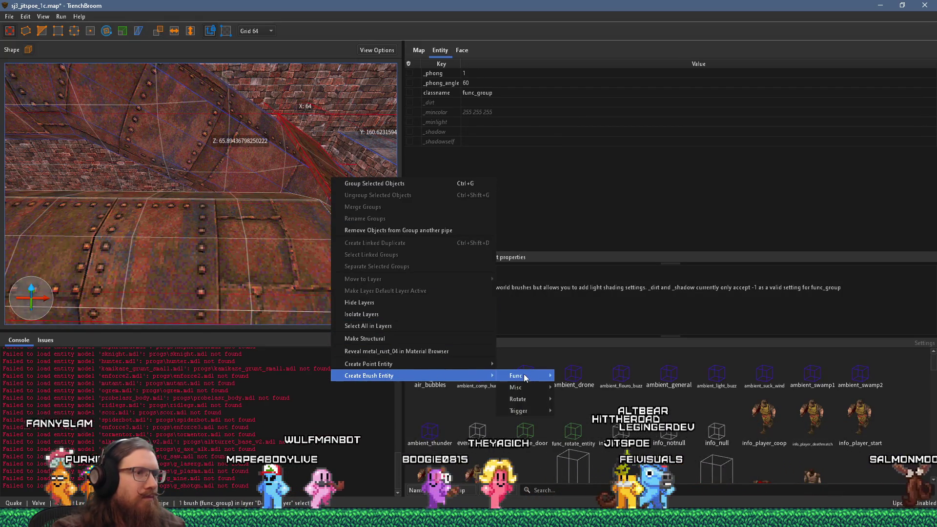
{"action": "mouse_move", "coordinate": [525, 376]}
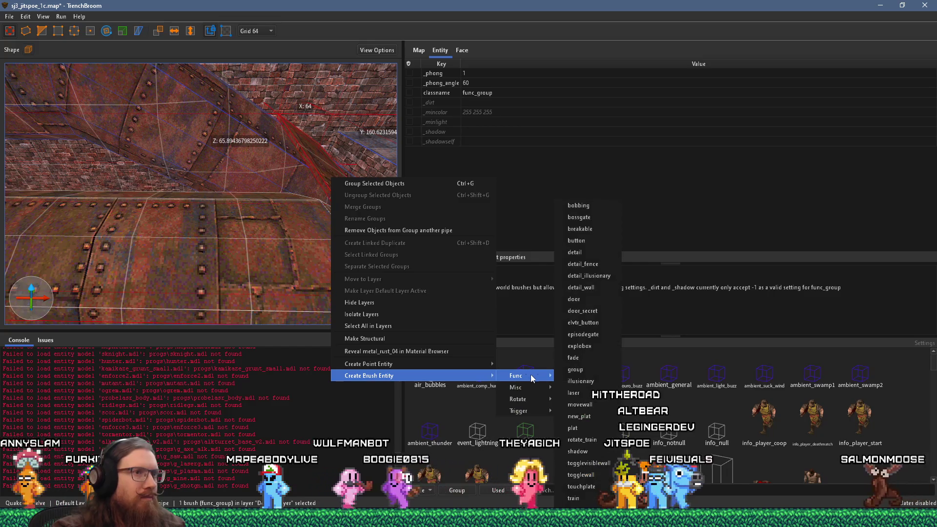
{"action": "left_click", "coordinate": [598, 288]}
{"action": "scroll", "coordinate": [298, 217], "scroll_direction": "down", "scroll_amount": 5}
{"action": "scroll", "coordinate": [252, 244], "scroll_direction": "up", "scroll_amount": 3}
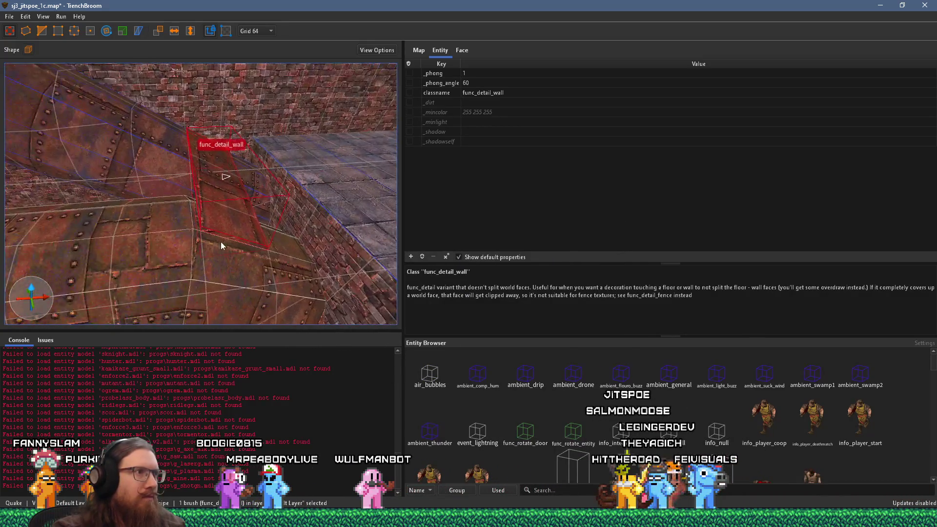
{"action": "key", "text": "Escape"}
Reselect the func_detail_wall brush and set the grid size to 16
{"action": "scroll", "coordinate": [141, 237], "scroll_direction": "up", "scroll_amount": 2}
{"action": "scroll", "coordinate": [188, 229], "scroll_direction": "up", "scroll_amount": 2}
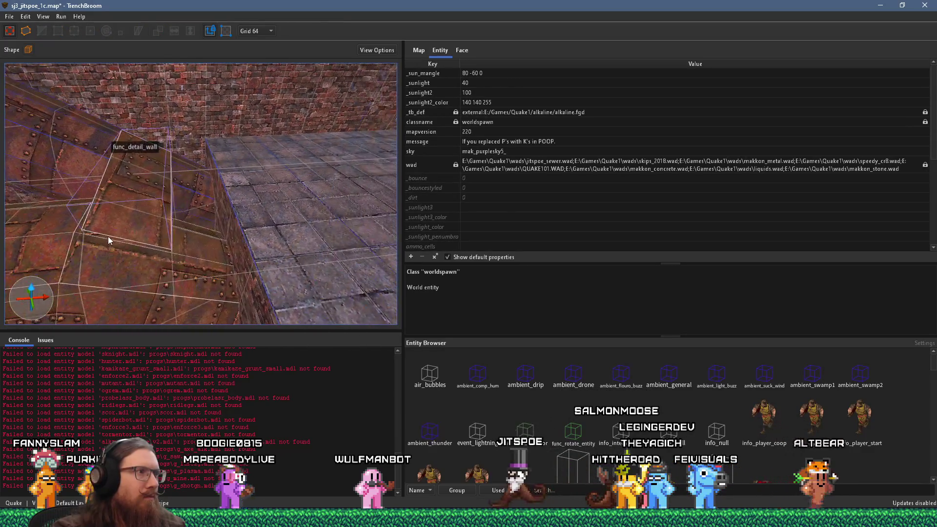
{"action": "left_click", "coordinate": [141, 216]}
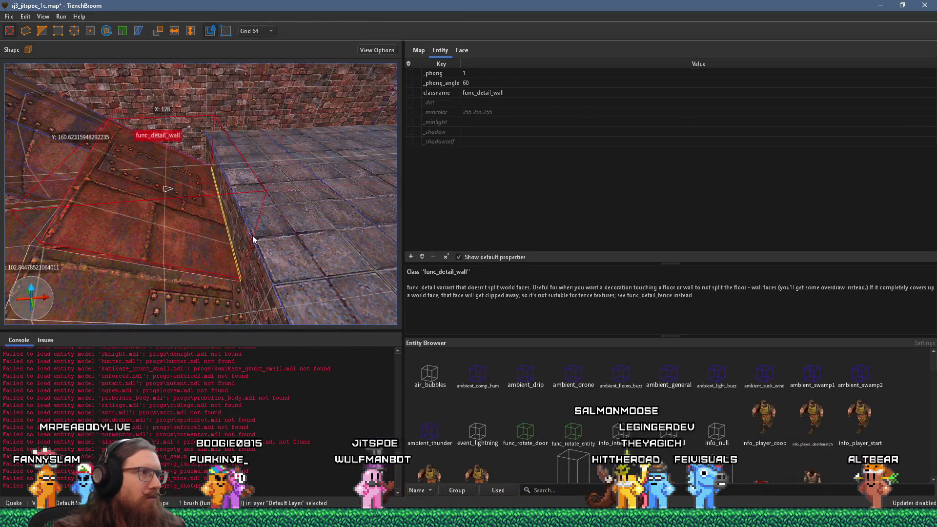
{"action": "left_click", "coordinate": [254, 89]}
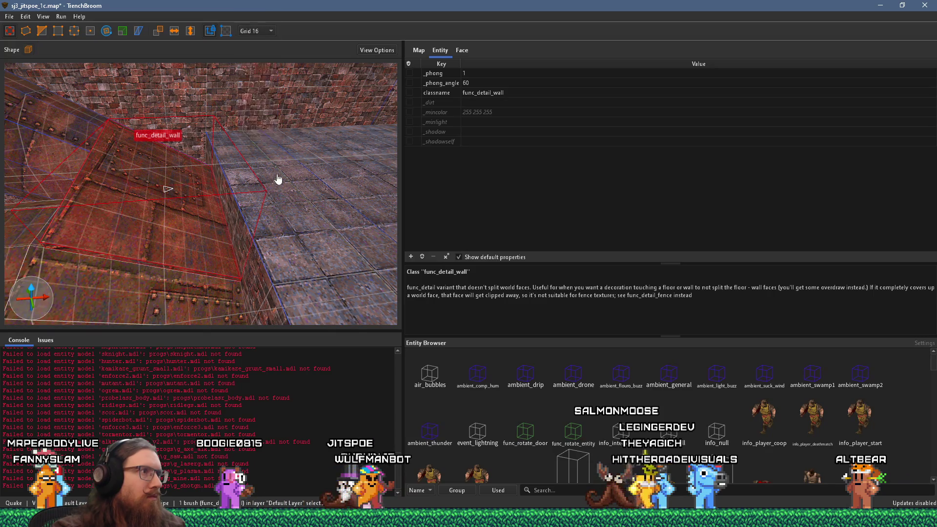
{"action": "mouse_move", "coordinate": [227, 218]}
{"action": "left_mouse_down"}
{"action": "mouse_move", "coordinate": [250, 204]}
{"action": "mouse_move", "coordinate": [290, 212]}
{"action": "left_mouse_up"}
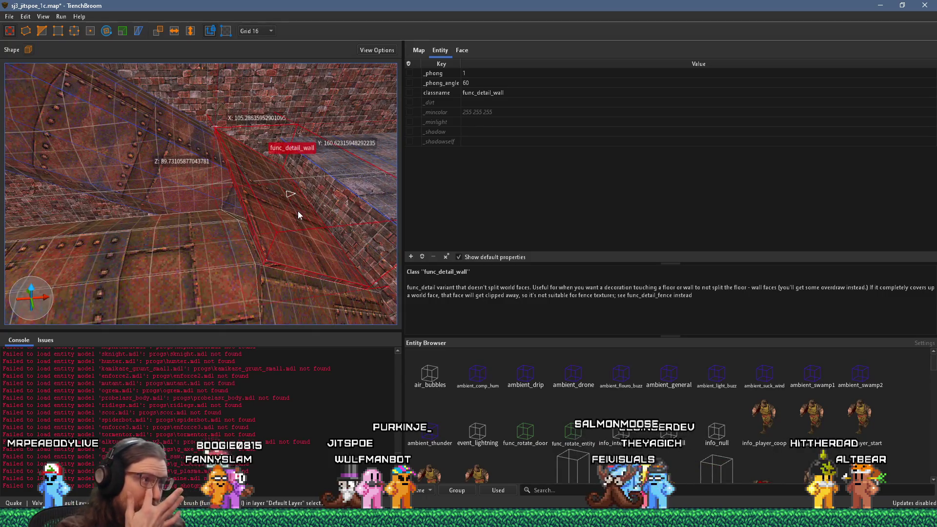
{"action": "key", "text": "Escape"}
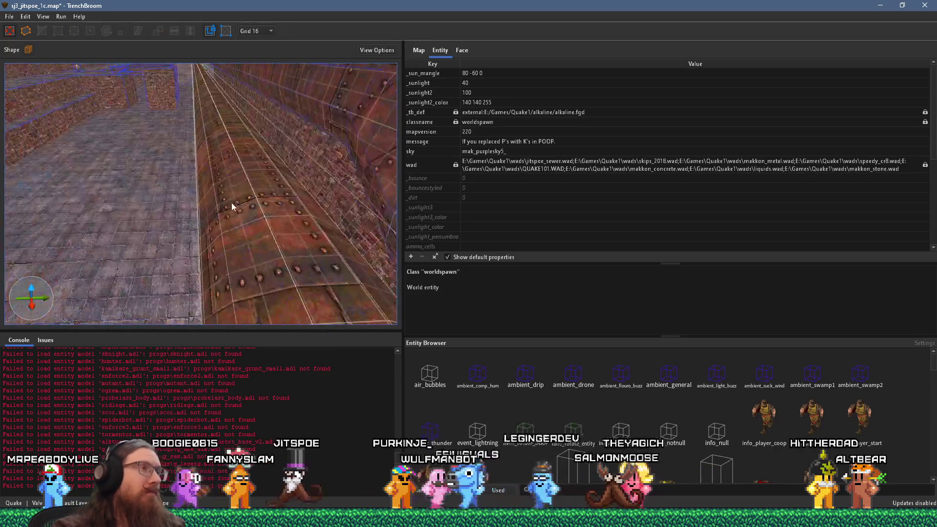
Save the map as sj3_jitspoe_1c.map
{"action": "scroll", "coordinate": [172, 158], "scroll_direction": "down", "scroll_amount": 5}
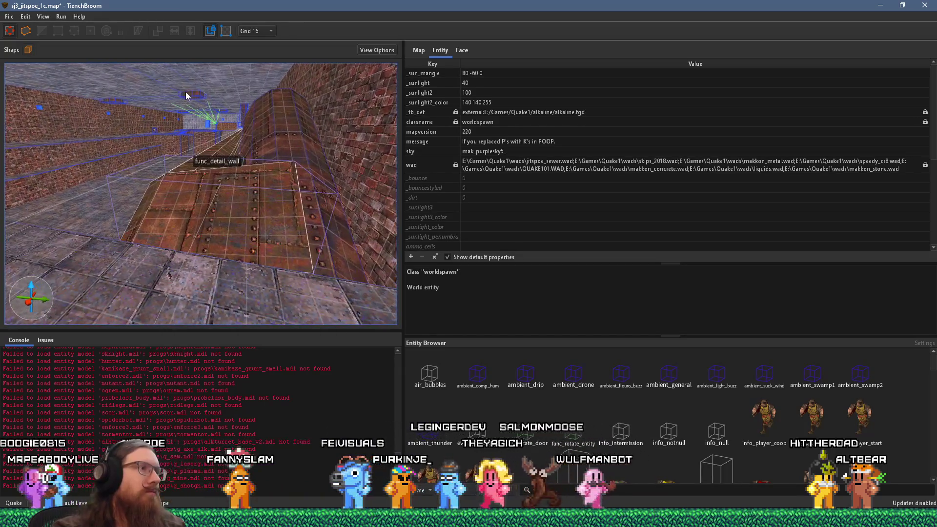
{"action": "mouse_move", "coordinate": [266, 207]}
{"action": "left_mouse_down"}
{"action": "mouse_move", "coordinate": [366, 190]}
{"action": "mouse_move", "coordinate": [262, 216]}
{"action": "mouse_move", "coordinate": [364, 239]}
{"action": "left_mouse_up"}
{"action": "mouse_move", "coordinate": [267, 228]}
{"action": "left_mouse_down"}
{"action": "mouse_move", "coordinate": [338, 223]}
{"action": "mouse_move", "coordinate": [317, 211]}
{"action": "mouse_move", "coordinate": [264, 263]}
{"action": "mouse_move", "coordinate": [233, 263]}
{"action": "mouse_move", "coordinate": [265, 265]}
{"action": "mouse_move", "coordinate": [118, 255]}
{"action": "mouse_move", "coordinate": [151, 257]}
{"action": "mouse_move", "coordinate": [218, 296]}
{"action": "mouse_move", "coordinate": [178, 217]}
{"action": "mouse_move", "coordinate": [228, 224]}
{"action": "mouse_move", "coordinate": [158, 211]}
{"action": "mouse_move", "coordinate": [142, 195]}
{"action": "mouse_move", "coordinate": [219, 211]}
{"action": "mouse_move", "coordinate": [370, 275]}
{"action": "mouse_move", "coordinate": [222, 244]}
{"action": "mouse_move", "coordinate": [222, 231]}
{"action": "mouse_move", "coordinate": [245, 215]}
{"action": "mouse_move", "coordinate": [282, 233]}
{"action": "left_mouse_up"}
{"action": "left_click", "coordinate": [10, 16]}
{"action": "left_click", "coordinate": [26, 62]}
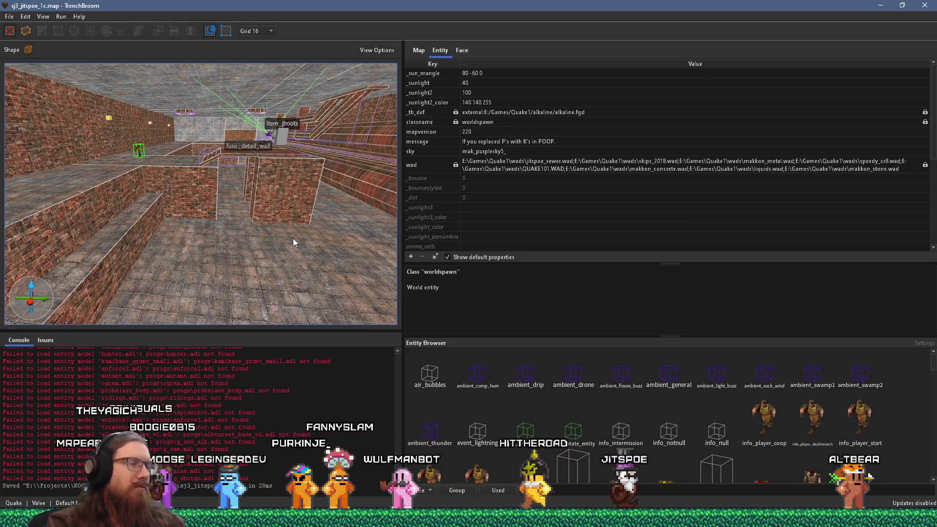
Fly through the corridors to review the stairs, brick wall, cage light, item_jboots and info_player_start_test
{"action": "mouse_move", "coordinate": [312, 264]}
{"action": "left_mouse_down"}
{"action": "mouse_move", "coordinate": [331, 254]}
{"action": "mouse_move", "coordinate": [318, 263]}
{"action": "left_mouse_up"}
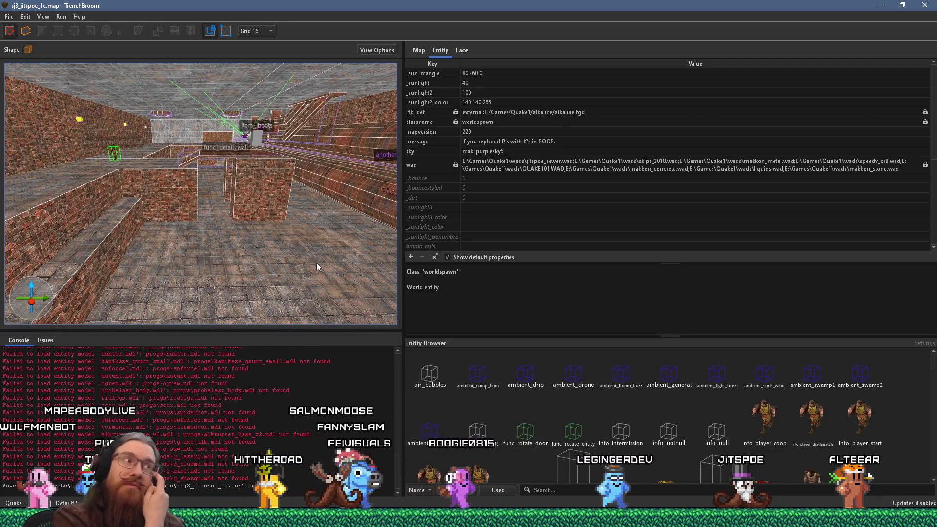
{"action": "mouse_move", "coordinate": [287, 277]}
{"action": "left_mouse_down"}
{"action": "mouse_move", "coordinate": [235, 294]}
{"action": "mouse_move", "coordinate": [334, 262]}
{"action": "mouse_move", "coordinate": [347, 249]}
{"action": "mouse_move", "coordinate": [305, 255]}
{"action": "left_mouse_up"}
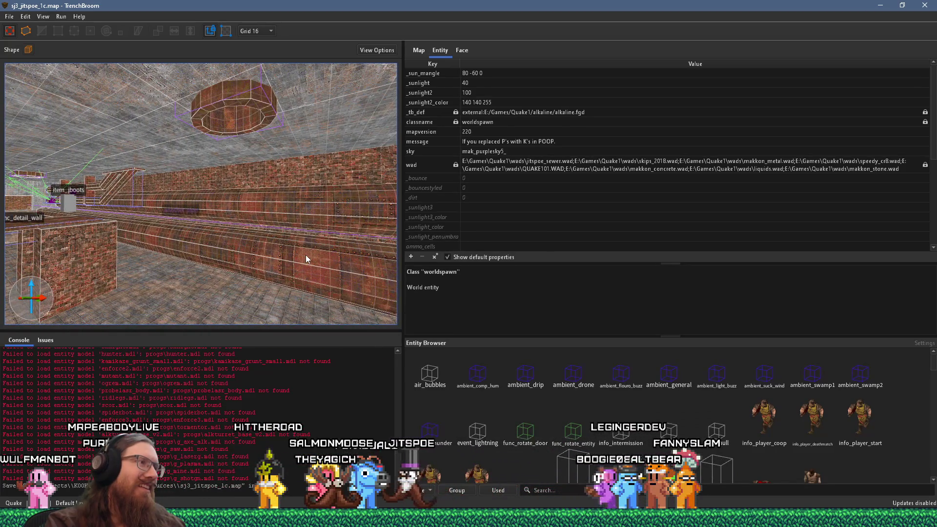
{"action": "mouse_move", "coordinate": [305, 255]}
{"action": "left_mouse_down"}
{"action": "mouse_move", "coordinate": [259, 275]}
{"action": "mouse_move", "coordinate": [270, 286]}
{"action": "mouse_move", "coordinate": [159, 255]}
{"action": "mouse_move", "coordinate": [245, 186]}
{"action": "mouse_move", "coordinate": [168, 204]}
{"action": "mouse_move", "coordinate": [189, 196]}
{"action": "mouse_move", "coordinate": [205, 161]}
{"action": "left_mouse_up"}
{"action": "mouse_move", "coordinate": [201, 197]}
{"action": "left_mouse_down"}
{"action": "mouse_move", "coordinate": [137, 185]}
{"action": "mouse_move", "coordinate": [161, 199]}
{"action": "left_mouse_up"}
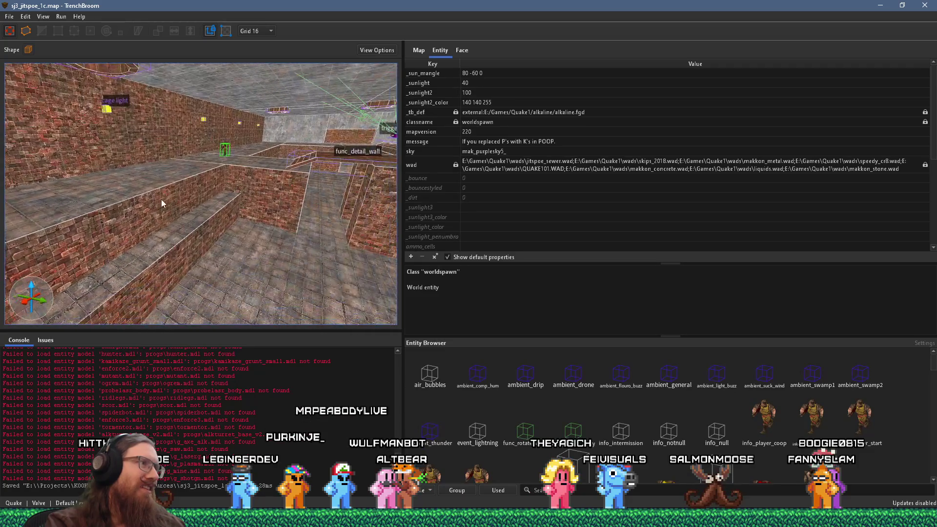
{"action": "left_click_drag", "start_coordinate": [255, 240], "coordinate": [96, 186]}
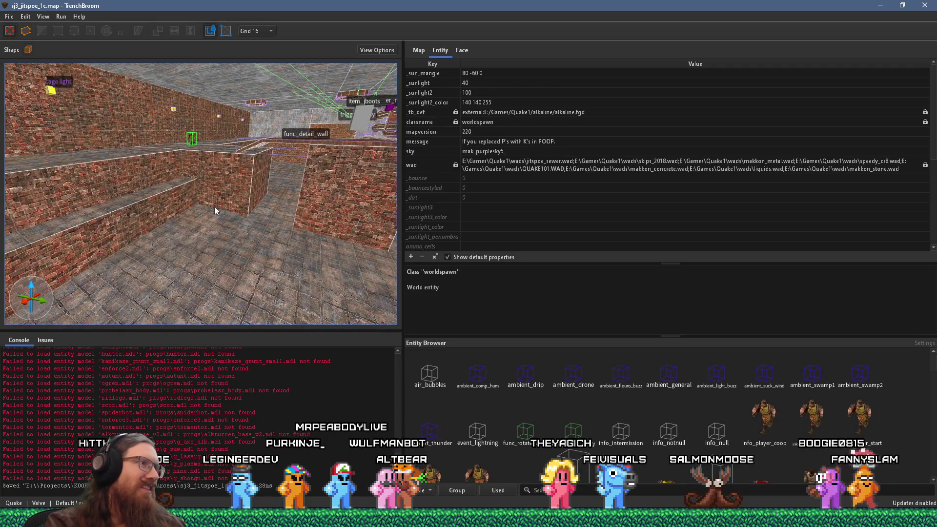
{"action": "left_click_drag", "start_coordinate": [214, 206], "coordinate": [205, 304]}
{"action": "mouse_move", "coordinate": [176, 198]}
{"action": "left_mouse_down"}
{"action": "mouse_move", "coordinate": [162, 198]}
{"action": "mouse_move", "coordinate": [167, 120]}
{"action": "left_mouse_up"}
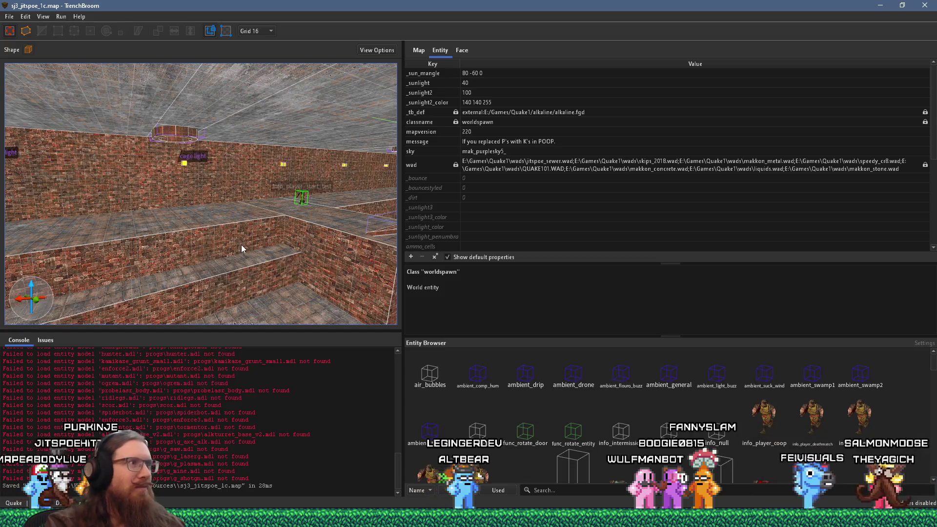
{"action": "left_click_drag", "start_coordinate": [241, 245], "coordinate": [304, 249]}
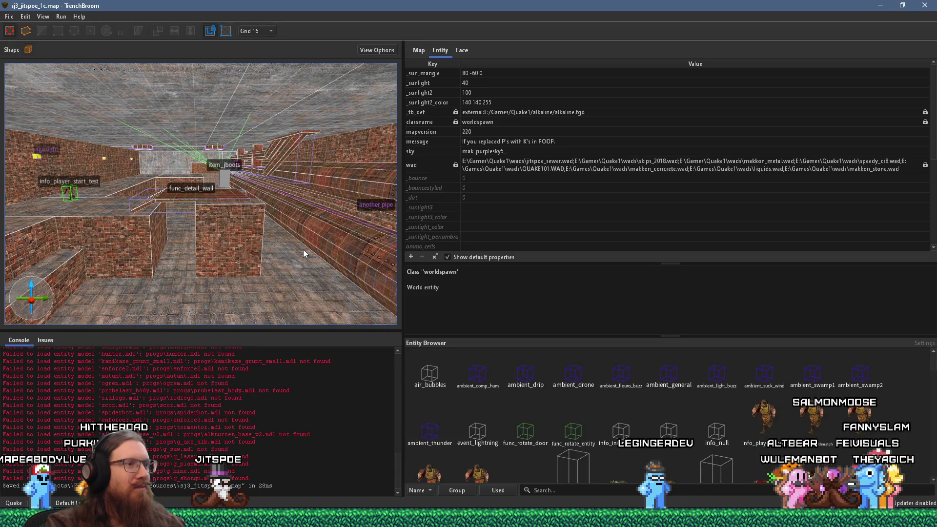
{"action": "left_click_drag", "start_coordinate": [303, 250], "coordinate": [253, 271]}
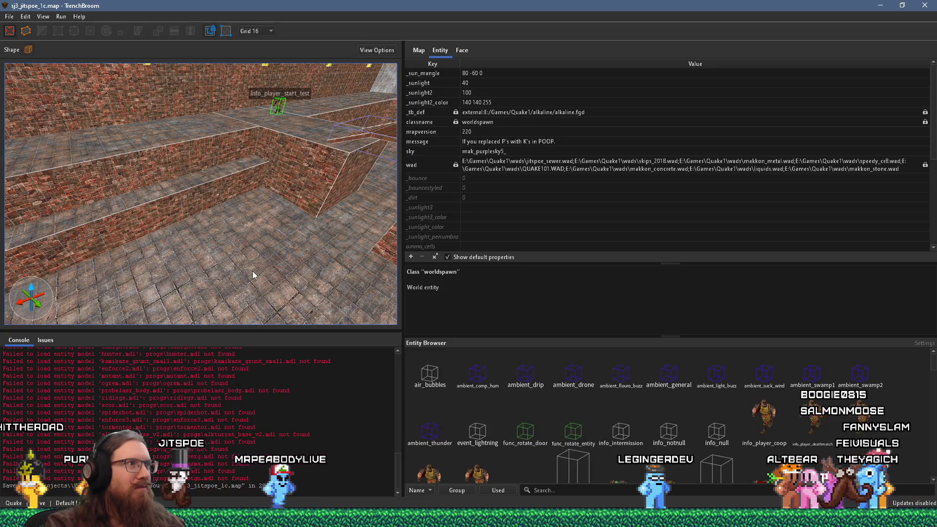
{"action": "mouse_move", "coordinate": [256, 266]}
{"action": "left_mouse_down"}
{"action": "mouse_move", "coordinate": [330, 240]}
{"action": "mouse_move", "coordinate": [222, 231]}
{"action": "mouse_move", "coordinate": [159, 105]}
{"action": "mouse_move", "coordinate": [200, 150]}
{"action": "mouse_move", "coordinate": [90, 188]}
{"action": "mouse_move", "coordinate": [221, 223]}
{"action": "mouse_move", "coordinate": [228, 237]}
{"action": "mouse_move", "coordinate": [176, 193]}
{"action": "mouse_move", "coordinate": [167, 231]}
{"action": "mouse_move", "coordinate": [218, 261]}
{"action": "mouse_move", "coordinate": [124, 131]}
{"action": "mouse_move", "coordinate": [237, 236]}
{"action": "mouse_move", "coordinate": [241, 178]}
{"action": "left_mouse_up"}
{"action": "left_click", "coordinate": [178, 227]}
{"action": "scroll", "coordinate": [178, 227], "scroll_direction": "up", "scroll_amount": 2}
{"action": "scroll", "coordinate": [179, 223], "scroll_direction": "up", "scroll_amount": 2}
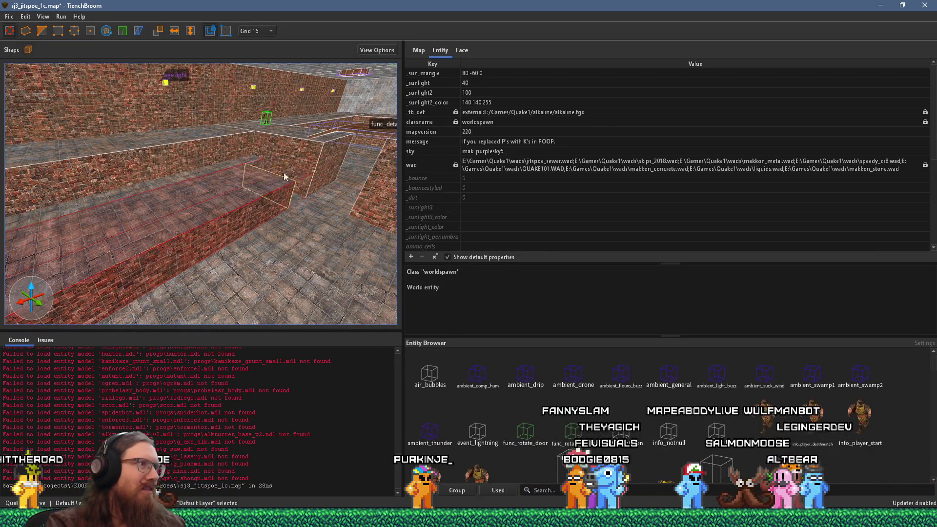
{"action": "scroll", "coordinate": [154, 225], "scroll_direction": "up", "scroll_amount": 3}
{"action": "scroll", "coordinate": [153, 229], "scroll_direction": "down", "scroll_amount": 4}
{"action": "mouse_move", "coordinate": [296, 200]}
{"action": "left_mouse_down"}
{"action": "mouse_move", "coordinate": [167, 173]}
{"action": "mouse_move", "coordinate": [230, 208]}
{"action": "mouse_move", "coordinate": [250, 193]}
{"action": "mouse_move", "coordinate": [227, 205]}
{"action": "left_mouse_up"}
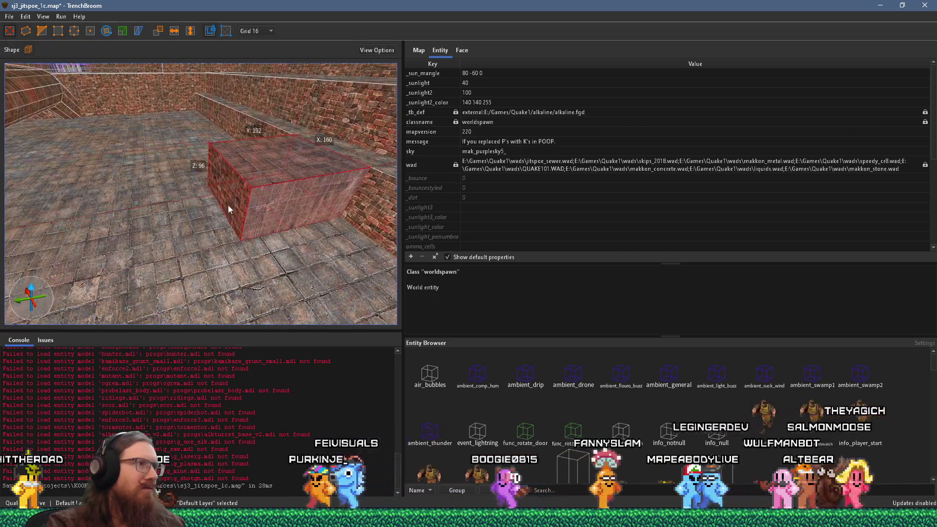
{"action": "left_click", "coordinate": [229, 210], "text": "shift"}
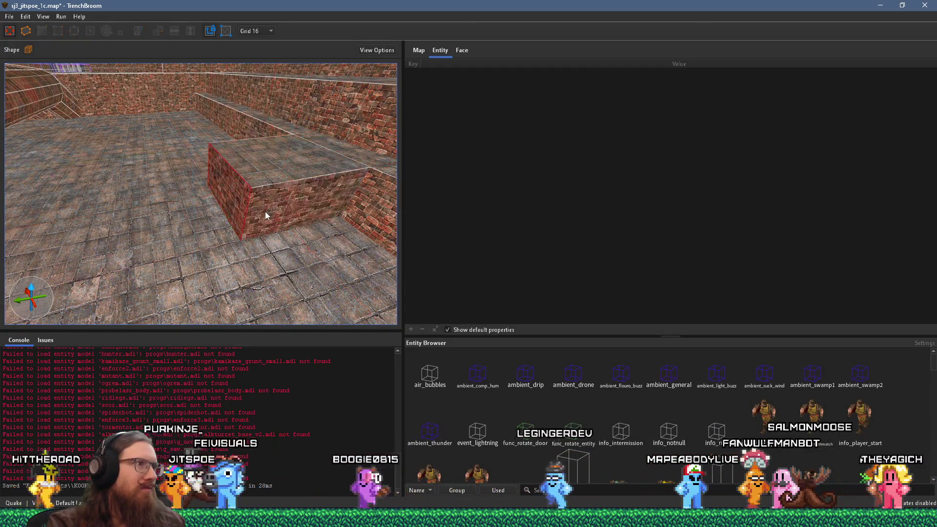
{"action": "mouse_move", "coordinate": [273, 213]}
{"action": "left_mouse_down"}
{"action": "mouse_move", "coordinate": [194, 190]}
{"action": "mouse_move", "coordinate": [345, 212]}
{"action": "mouse_move", "coordinate": [262, 251]}
{"action": "mouse_move", "coordinate": [254, 274]}
{"action": "mouse_move", "coordinate": [264, 223]}
{"action": "mouse_move", "coordinate": [188, 274]}
{"action": "mouse_move", "coordinate": [247, 254]}
{"action": "mouse_move", "coordinate": [298, 269]}
{"action": "mouse_move", "coordinate": [281, 243]}
{"action": "left_mouse_up"}
{"action": "left_click", "coordinate": [281, 243]}
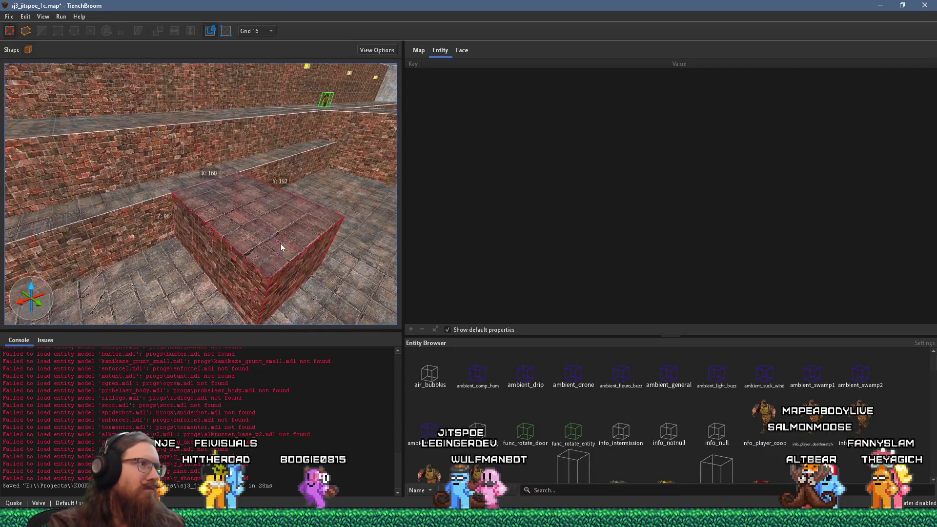
{"action": "mouse_move", "coordinate": [268, 211]}
{"action": "left_mouse_down"}
{"action": "mouse_move", "coordinate": [198, 201]}
{"action": "mouse_move", "coordinate": [200, 220]}
{"action": "mouse_move", "coordinate": [66, 190]}
{"action": "mouse_move", "coordinate": [152, 212]}
{"action": "mouse_move", "coordinate": [6, 205]}
{"action": "mouse_move", "coordinate": [91, 188]}
{"action": "mouse_move", "coordinate": [156, 195]}
{"action": "left_mouse_up"}
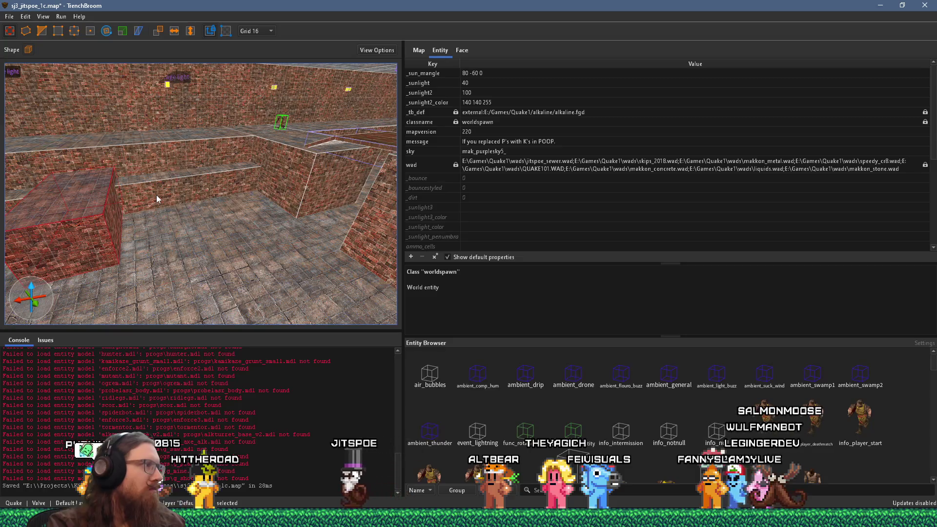
{"action": "mouse_move", "coordinate": [155, 195]}
{"action": "left_mouse_down"}
{"action": "mouse_move", "coordinate": [159, 181]}
{"action": "mouse_move", "coordinate": [135, 196]}
{"action": "left_mouse_up"}
{"action": "mouse_move", "coordinate": [132, 152]}
{"action": "left_mouse_down"}
{"action": "mouse_move", "coordinate": [186, 164]}
{"action": "mouse_move", "coordinate": [165, 177]}
{"action": "mouse_move", "coordinate": [256, 161]}
{"action": "mouse_move", "coordinate": [284, 176]}
{"action": "mouse_move", "coordinate": [249, 182]}
{"action": "mouse_move", "coordinate": [176, 217]}
{"action": "mouse_move", "coordinate": [185, 220]}
{"action": "mouse_move", "coordinate": [144, 212]}
{"action": "mouse_move", "coordinate": [127, 192]}
{"action": "mouse_move", "coordinate": [191, 197]}
{"action": "mouse_move", "coordinate": [127, 201]}
{"action": "mouse_move", "coordinate": [99, 186]}
{"action": "mouse_move", "coordinate": [18, 185]}
{"action": "left_mouse_up"}
{"action": "mouse_move", "coordinate": [98, 241]}
{"action": "left_mouse_down"}
{"action": "mouse_move", "coordinate": [273, 225]}
{"action": "mouse_move", "coordinate": [167, 244]}
{"action": "mouse_move", "coordinate": [309, 216]}
{"action": "left_mouse_up"}
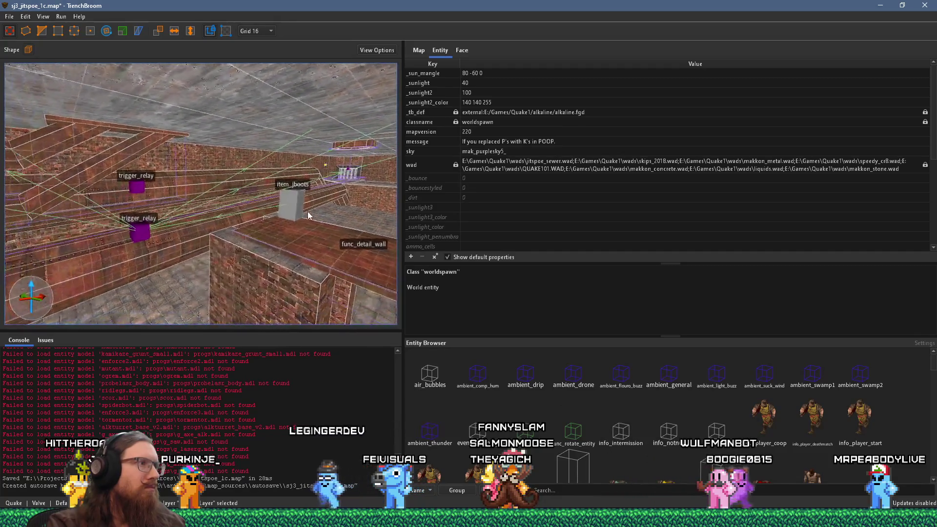
Convert the 'another pipe' brush group into a func_detail entity
{"action": "left_click", "coordinate": [169, 252]}
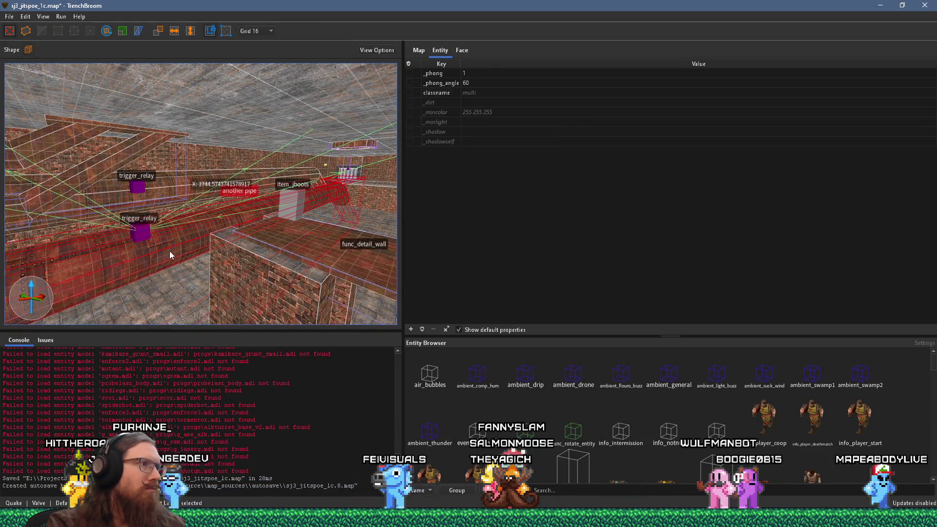
{"action": "left_click", "coordinate": [182, 181]}
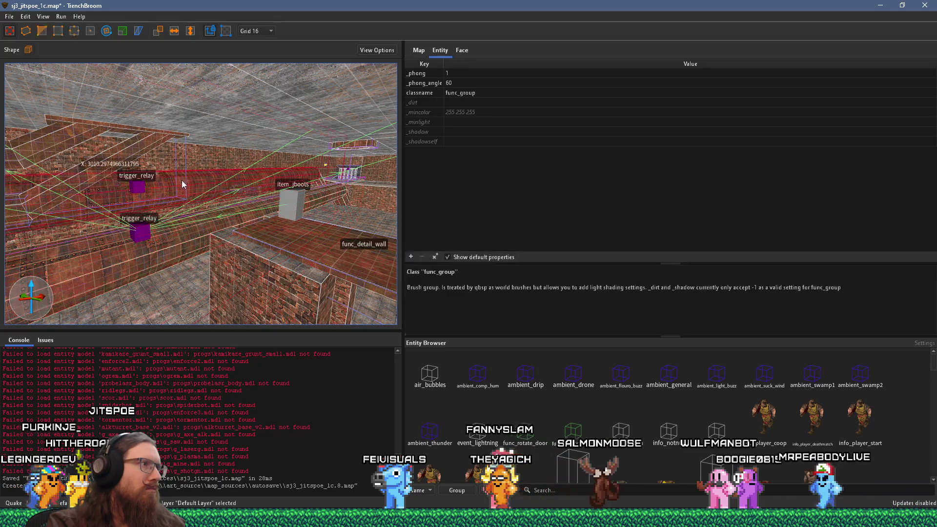
{"action": "mouse_move", "coordinate": [181, 180]}
{"action": "left_mouse_down"}
{"action": "mouse_move", "coordinate": [95, 201]}
{"action": "mouse_move", "coordinate": [178, 191]}
{"action": "left_mouse_up"}
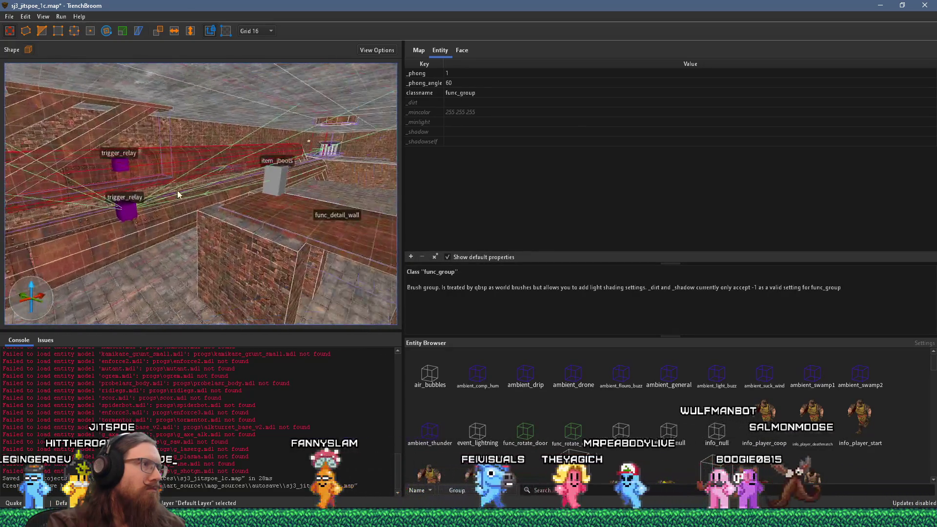
{"action": "right_click", "coordinate": [191, 161]}
{"action": "mouse_move", "coordinate": [272, 348]}
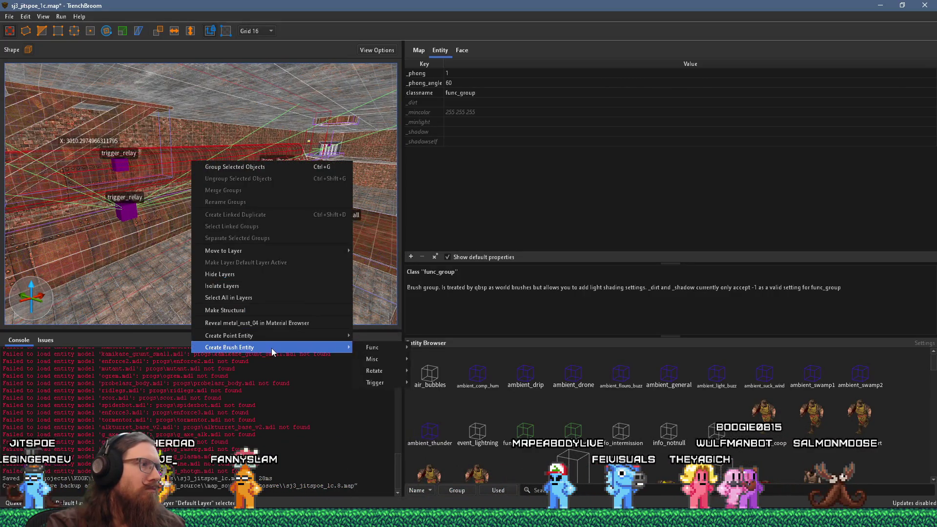
{"action": "mouse_move", "coordinate": [364, 353]}
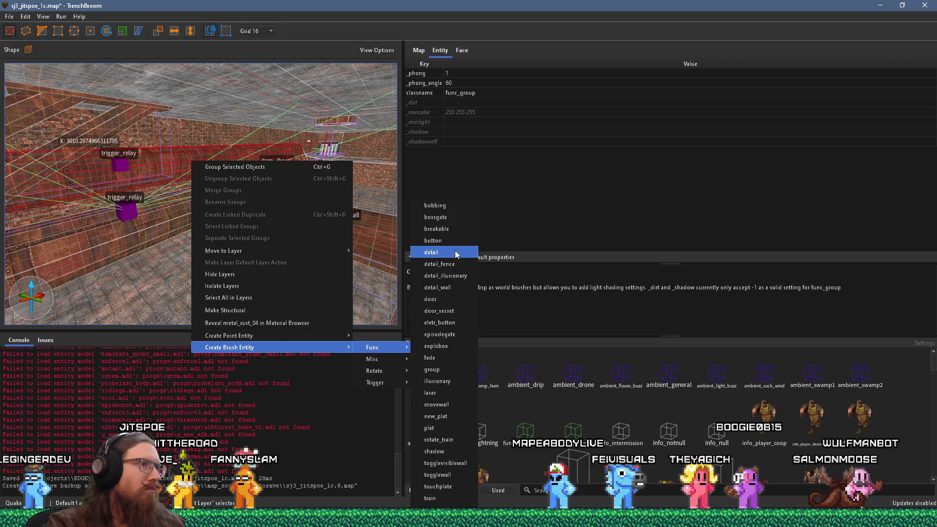
{"action": "left_click", "coordinate": [456, 254]}
{"action": "left_click_drag", "start_coordinate": [286, 222], "coordinate": [257, 220]}
Convert the lower pipe's brush group into a func_detail entity as well
{"action": "left_click", "coordinate": [197, 221], "text": "ctrl"}
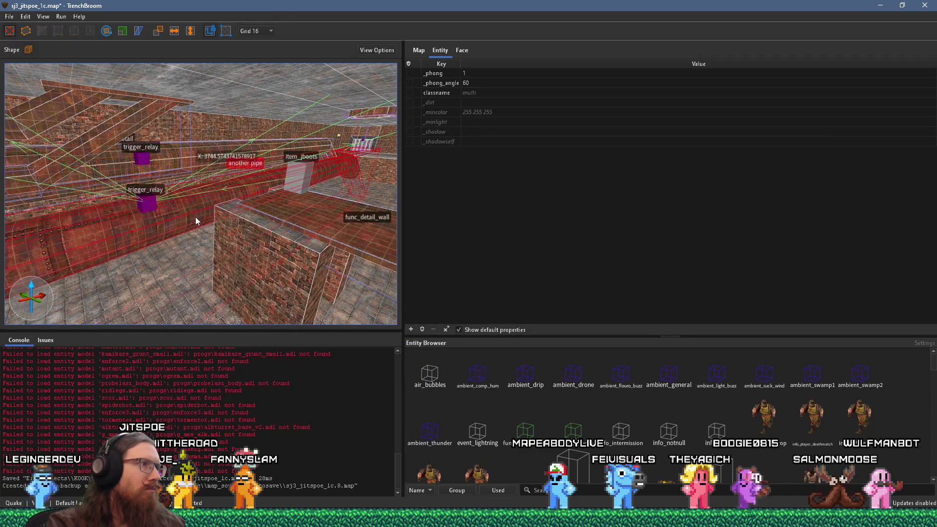
{"action": "left_click", "coordinate": [195, 219]}
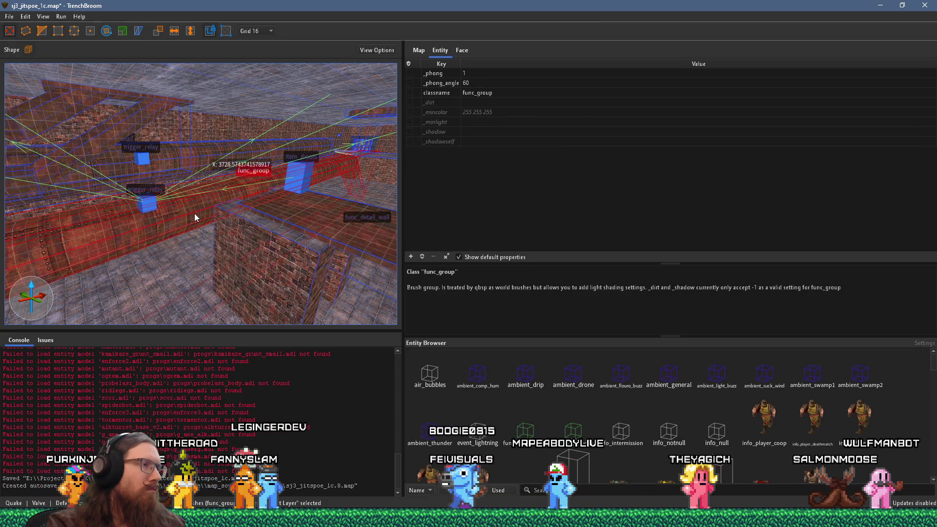
{"action": "right_click", "coordinate": [182, 193]}
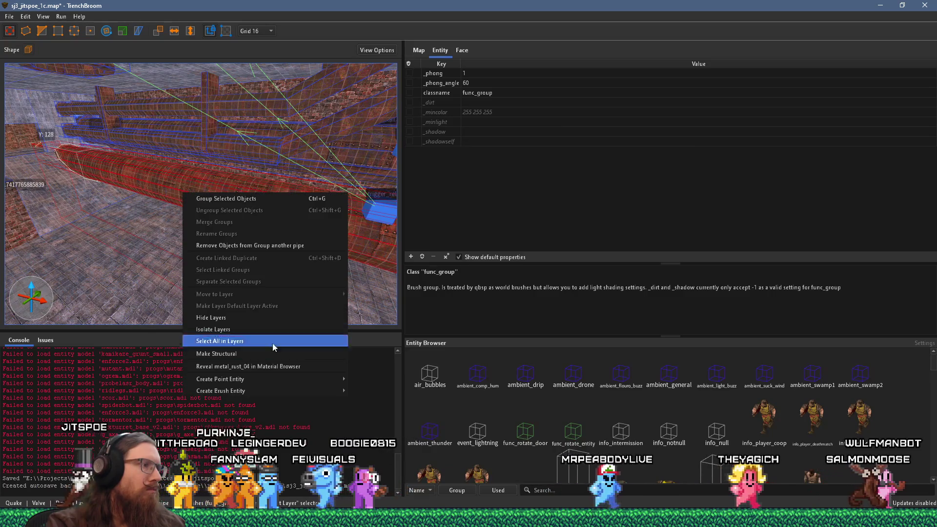
{"action": "mouse_move", "coordinate": [273, 391]}
{"action": "mouse_move", "coordinate": [372, 391]}
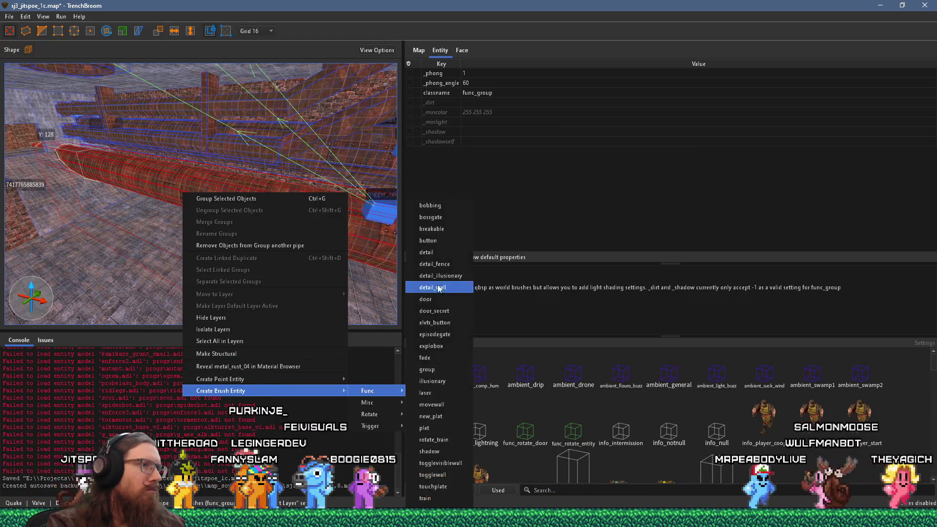
{"action": "left_click", "coordinate": [438, 254]}
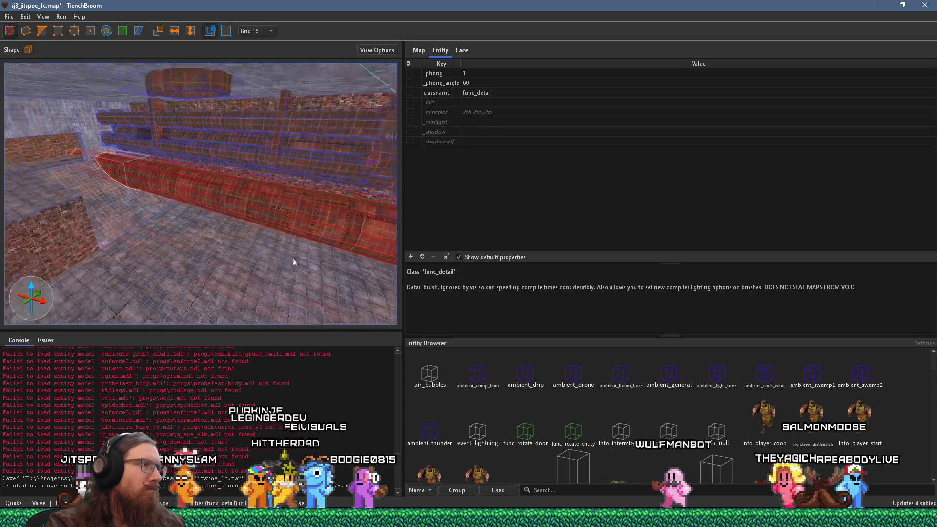
Select the next two pipe brush groups together
{"action": "left_click", "coordinate": [188, 203]}
{"action": "left_click", "coordinate": [179, 179]}
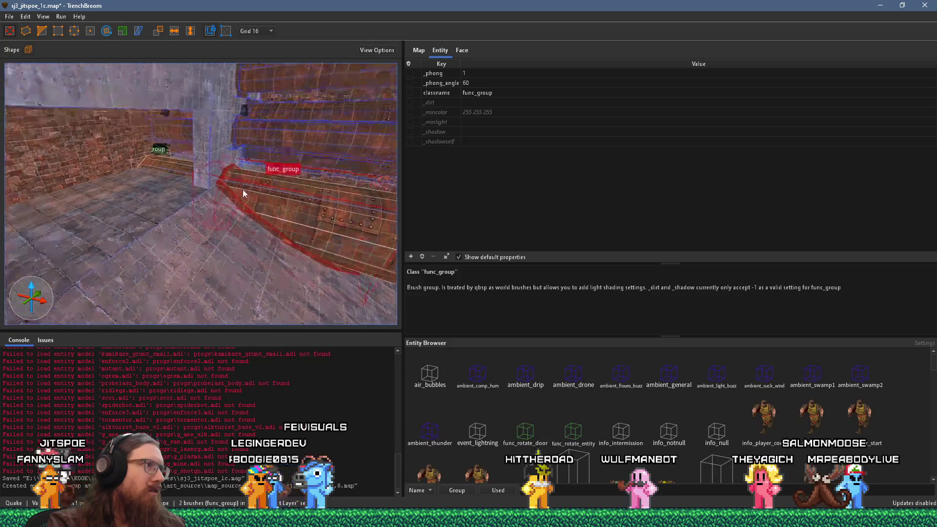
{"action": "left_click", "coordinate": [136, 159], "text": "ctrl"}
Set the selected pipe groups' classname to func_detail
{"action": "right_click", "coordinate": [320, 202]}
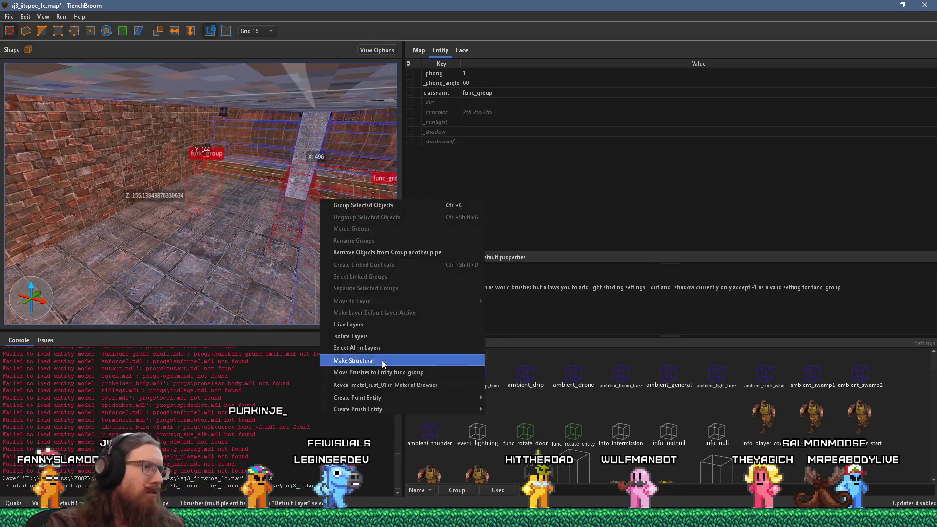
{"action": "mouse_move", "coordinate": [504, 417]}
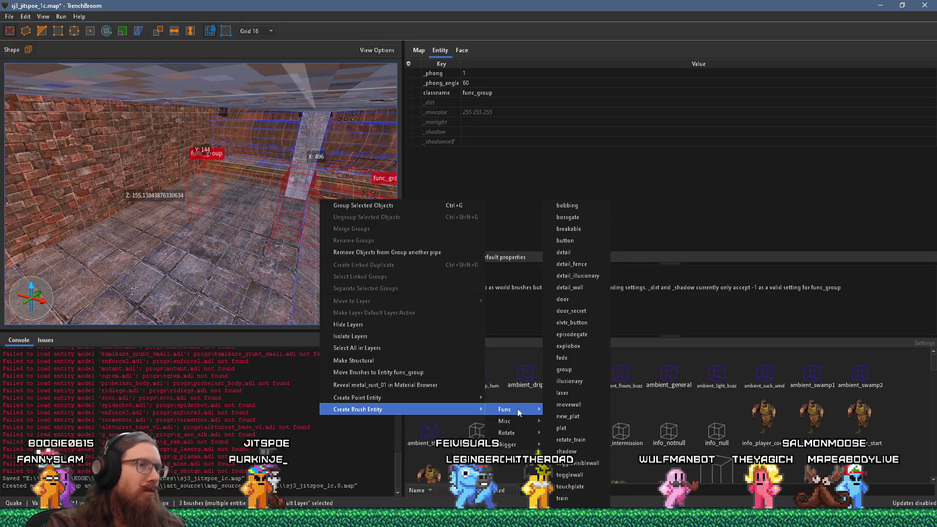
{"action": "left_click", "coordinate": [580, 250]}
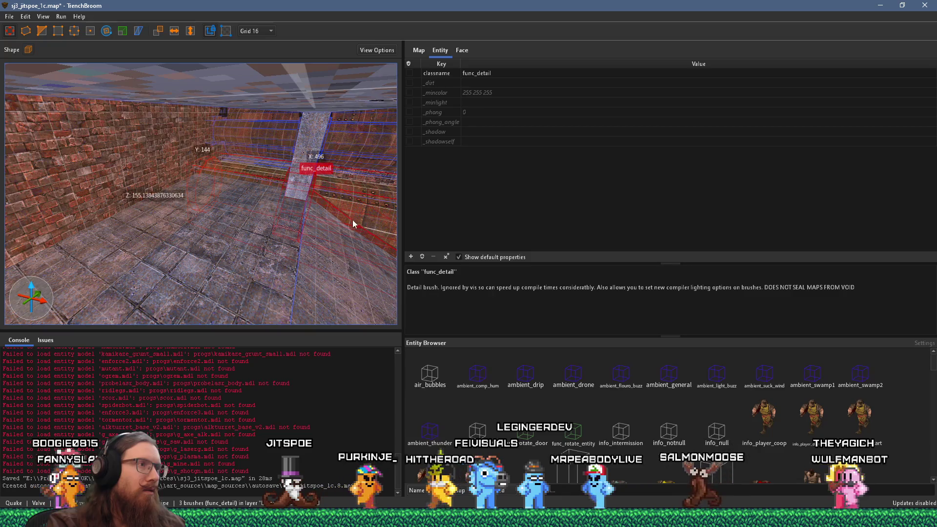
{"action": "left_click_drag", "start_coordinate": [352, 220], "coordinate": [287, 230]}
{"action": "key", "text": "ctrl+z"}
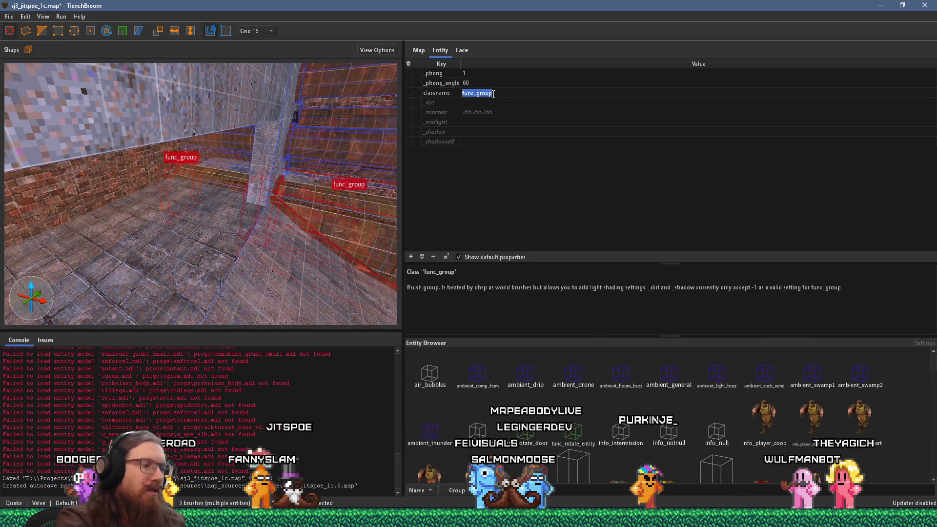
{"action": "type", "text": "func_detail"}
{"action": "key", "text": "Return"}
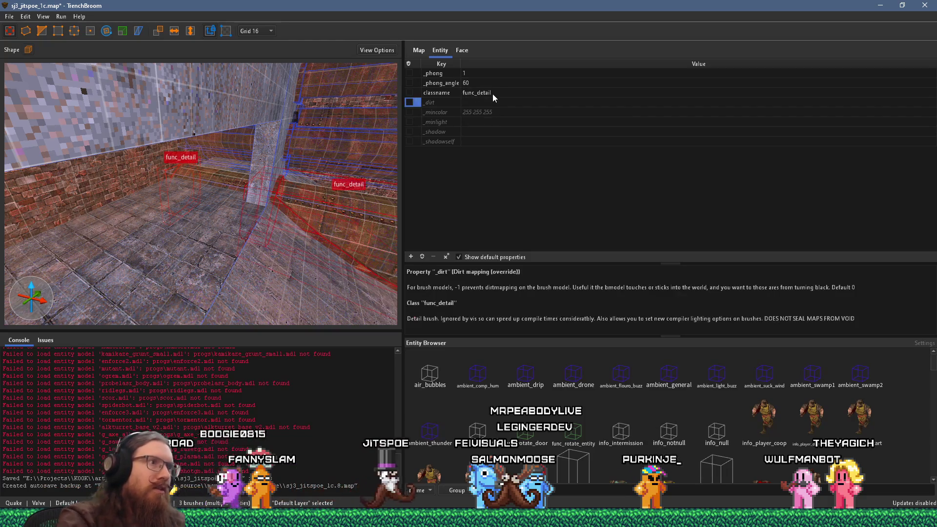
Select the func_detail pipe brushes and set their _phong value to 1
{"action": "left_click", "coordinate": [324, 198]}
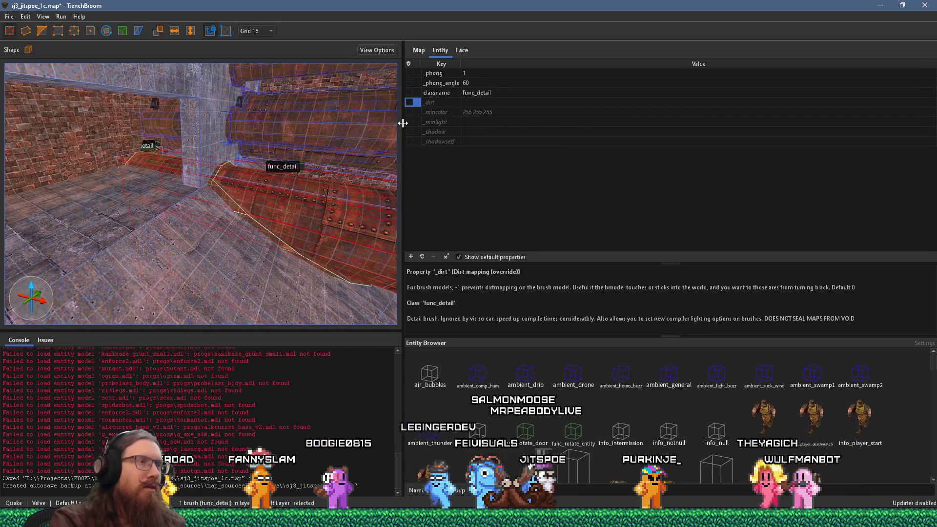
{"action": "scroll", "coordinate": [304, 189], "scroll_direction": "up", "scroll_amount": 5}
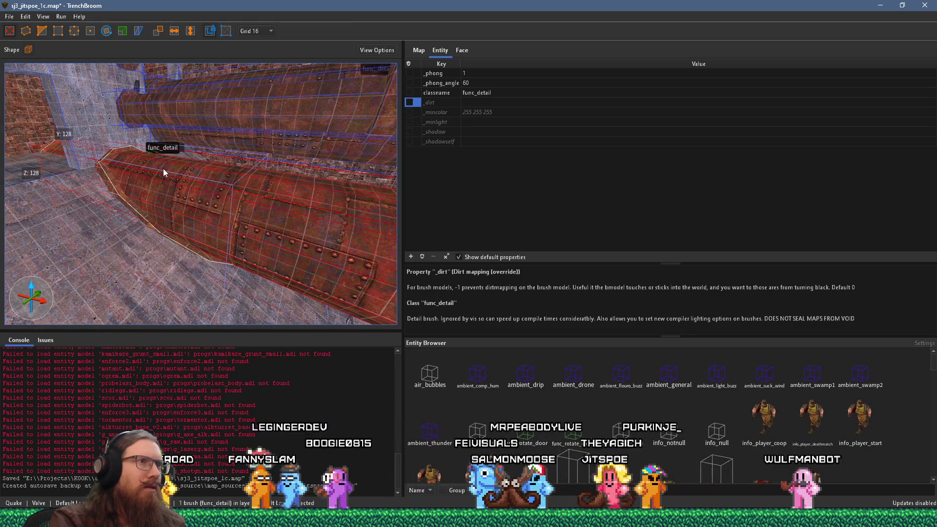
{"action": "scroll", "coordinate": [186, 196], "scroll_direction": "up", "scroll_amount": 5}
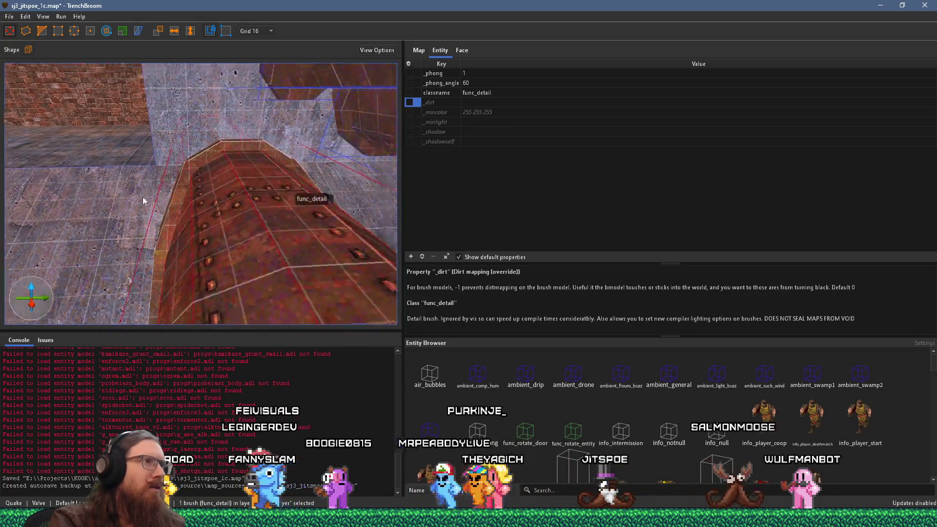
{"action": "left_click", "coordinate": [198, 163]}
{"action": "left_click", "coordinate": [214, 142]}
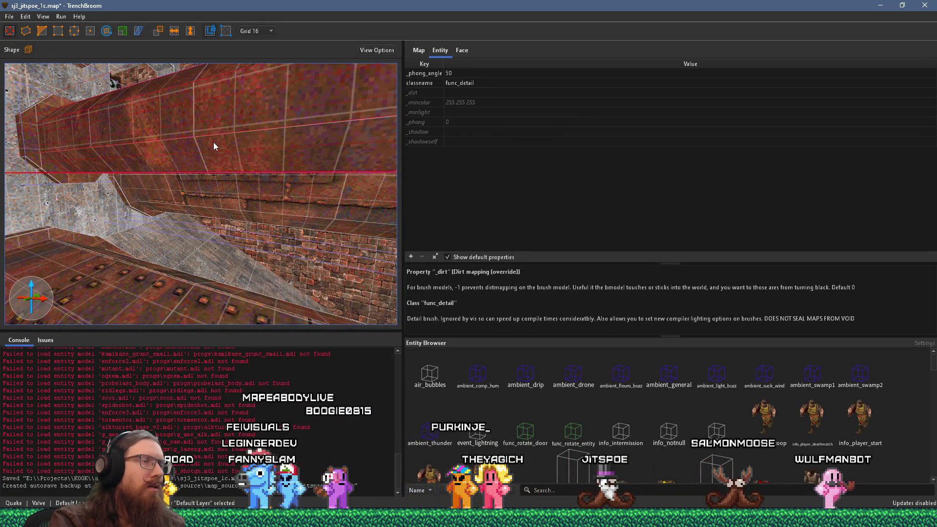
{"action": "left_click_drag", "start_coordinate": [213, 142], "coordinate": [213, 142]}
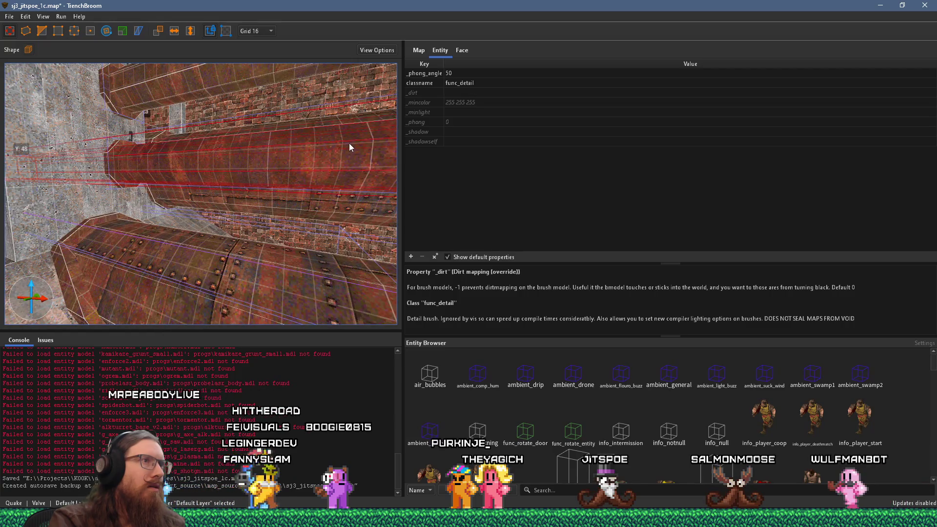
{"action": "double_click", "coordinate": [468, 123]}
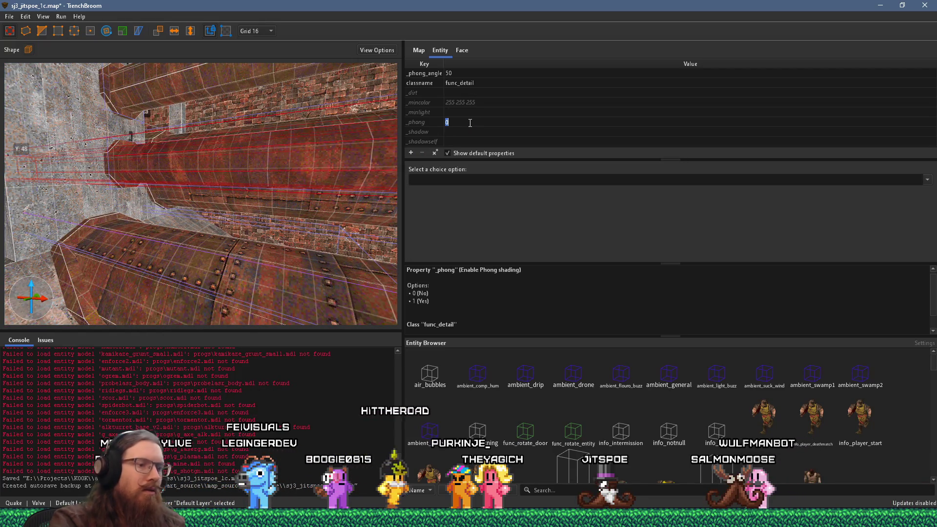
{"action": "type", "text": "1"}
{"action": "mouse_move", "coordinate": [180, 201]}
{"action": "left_mouse_down"}
{"action": "mouse_move", "coordinate": [265, 211]}
{"action": "mouse_move", "coordinate": [224, 212]}
{"action": "mouse_move", "coordinate": [271, 189]}
{"action": "mouse_move", "coordinate": [221, 180]}
{"action": "left_mouse_up"}
Select the pillar-side, left and upper pipe brushes and inspect them from several angles
{"action": "left_click", "coordinate": [128, 162]}
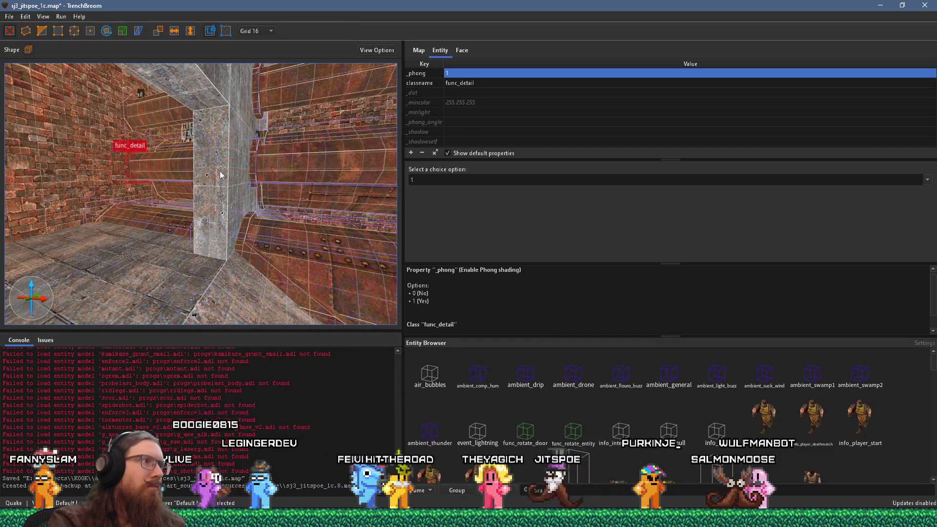
{"action": "left_click", "coordinate": [244, 170]}
{"action": "left_click", "coordinate": [127, 169], "text": "ctrl"}
{"action": "left_click", "coordinate": [124, 119], "text": "ctrl"}
{"action": "left_click", "coordinate": [254, 96], "text": "ctrl"}
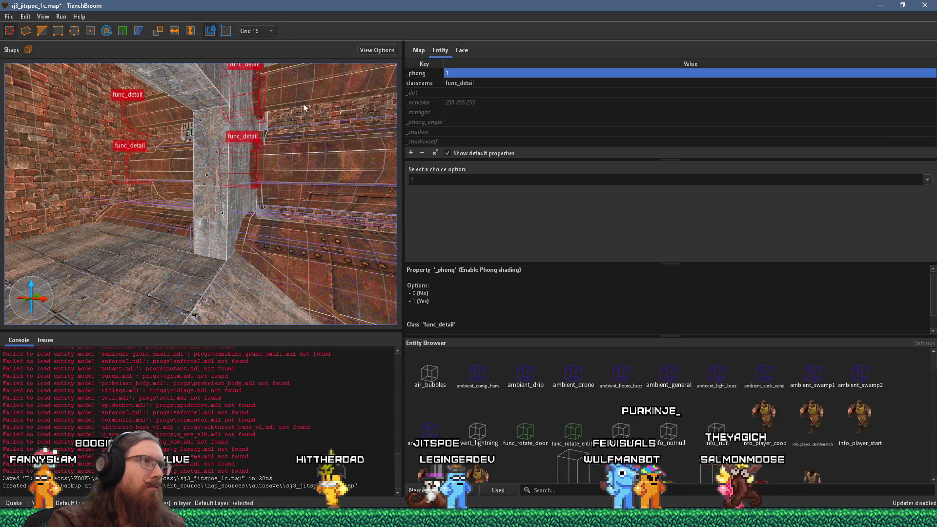
{"action": "left_click_drag", "start_coordinate": [328, 170], "coordinate": [139, 211]}
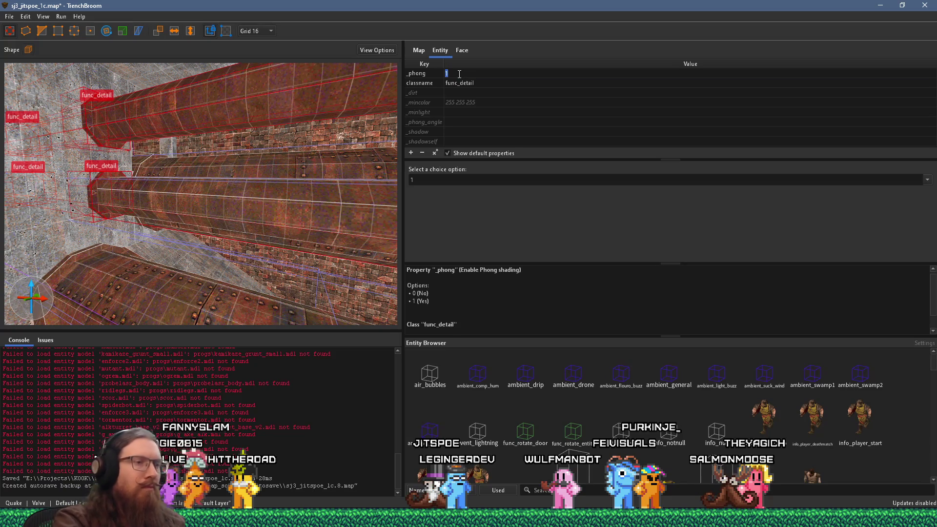
{"action": "mouse_move", "coordinate": [273, 195]}
{"action": "left_mouse_down"}
{"action": "mouse_move", "coordinate": [208, 228]}
{"action": "mouse_move", "coordinate": [90, 221]}
{"action": "mouse_move", "coordinate": [215, 209]}
{"action": "mouse_move", "coordinate": [231, 192]}
{"action": "left_mouse_up"}
{"action": "key", "text": "Escape"}
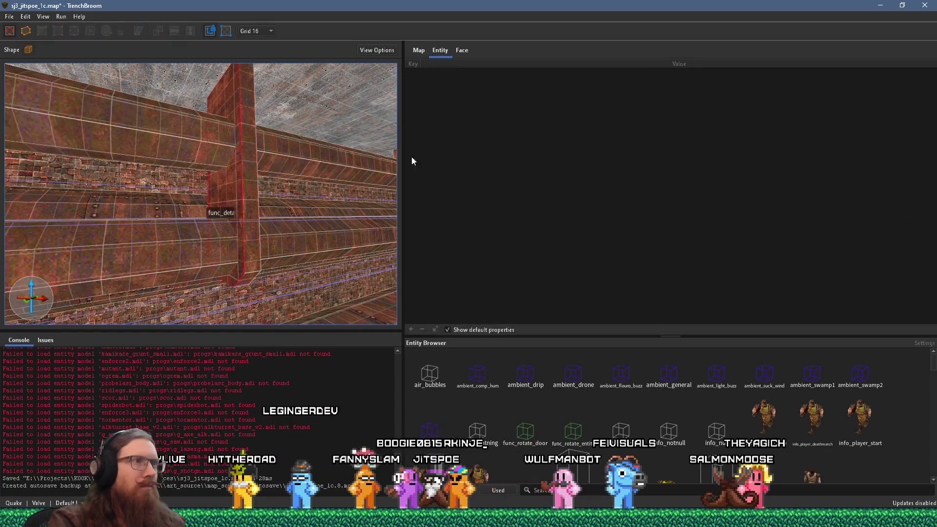
Shift the pillar face's rusty metal texture horizontally to an X offset of 163
{"action": "left_click", "coordinate": [465, 52]}
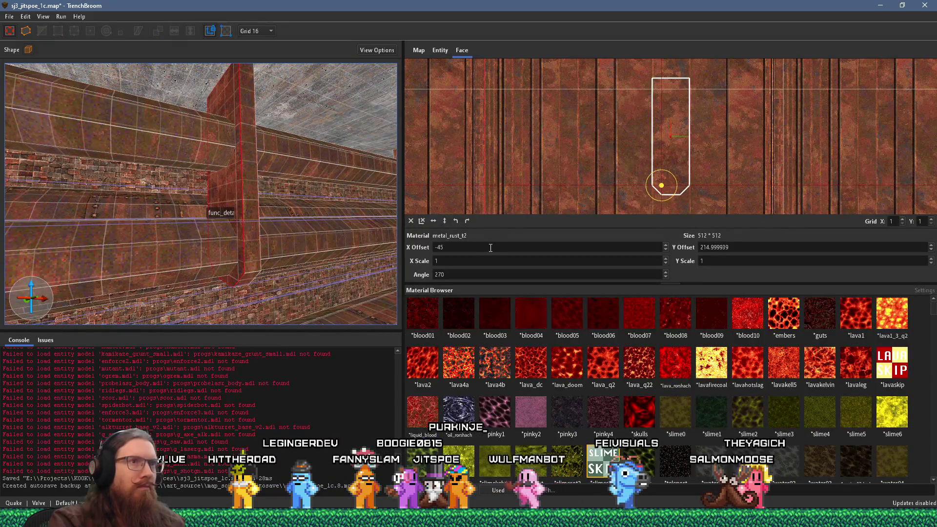
{"action": "scroll", "coordinate": [490, 248], "scroll_direction": "up", "scroll_amount": 13}
{"action": "mouse_move", "coordinate": [308, 206]}
{"action": "left_mouse_down"}
{"action": "mouse_move", "coordinate": [251, 205]}
{"action": "mouse_move", "coordinate": [361, 206]}
{"action": "mouse_move", "coordinate": [243, 225]}
{"action": "mouse_move", "coordinate": [136, 224]}
{"action": "left_mouse_up"}
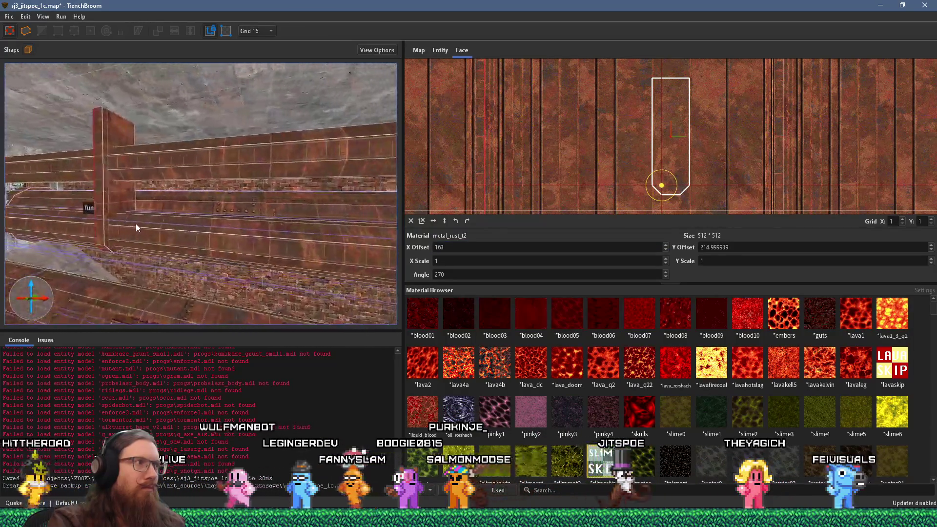
{"action": "key", "text": "ctrl+z"}
{"action": "scroll", "coordinate": [498, 251], "scroll_direction": "up", "scroll_amount": 13}
{"action": "mouse_move", "coordinate": [317, 229]}
{"action": "left_mouse_down"}
{"action": "mouse_move", "coordinate": [210, 220]}
{"action": "mouse_move", "coordinate": [247, 203]}
{"action": "mouse_move", "coordinate": [177, 171]}
{"action": "left_mouse_up"}
{"action": "key", "text": "Escape"}
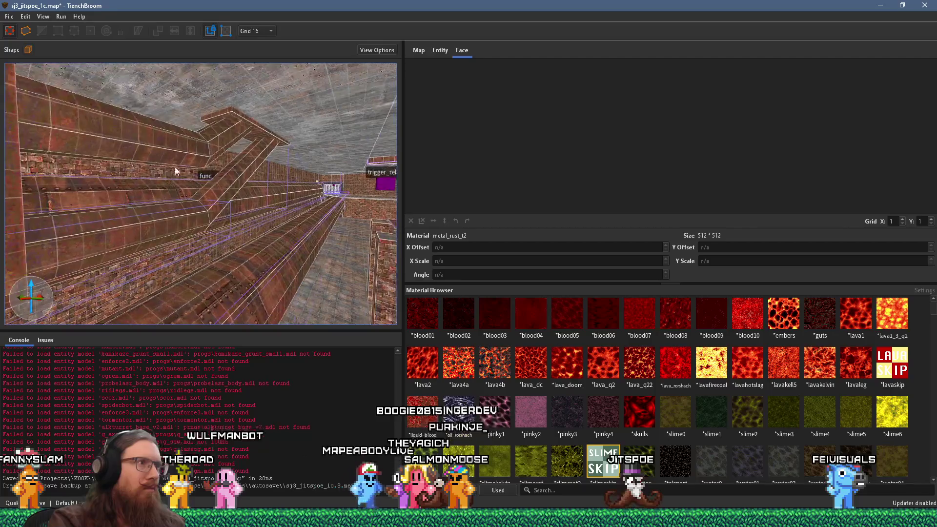
Select a pipe brush on the wall and return to the Entity properties
{"action": "left_click", "coordinate": [233, 147]}
{"action": "mouse_move", "coordinate": [261, 153]}
{"action": "left_mouse_down"}
{"action": "mouse_move", "coordinate": [162, 162]}
{"action": "mouse_move", "coordinate": [287, 143]}
{"action": "mouse_move", "coordinate": [275, 127]}
{"action": "mouse_move", "coordinate": [301, 105]}
{"action": "left_mouse_up"}
{"action": "left_click", "coordinate": [438, 51]}
{"action": "key", "text": "Escape"}
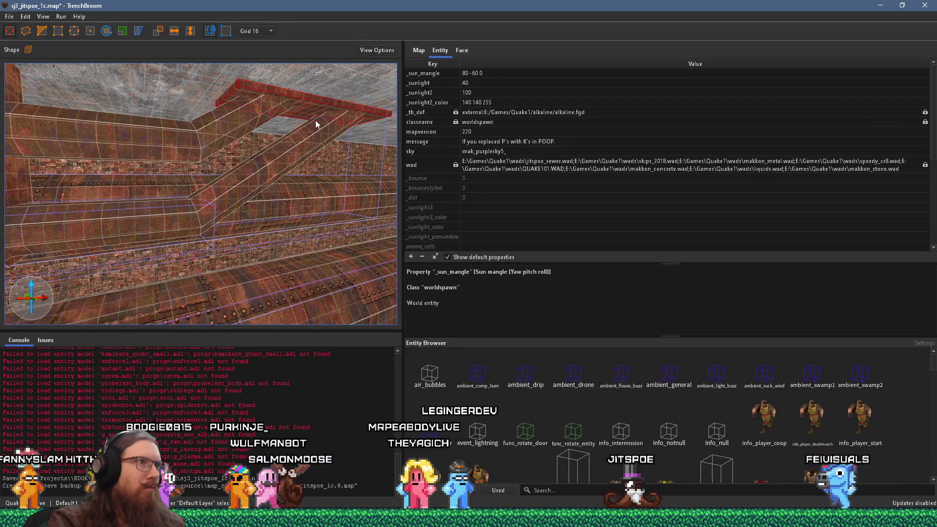
{"action": "right_click", "coordinate": [318, 107]}
Turn the chosen rusty metal brush into a func_detail brush entity
{"action": "mouse_move", "coordinate": [383, 296]}
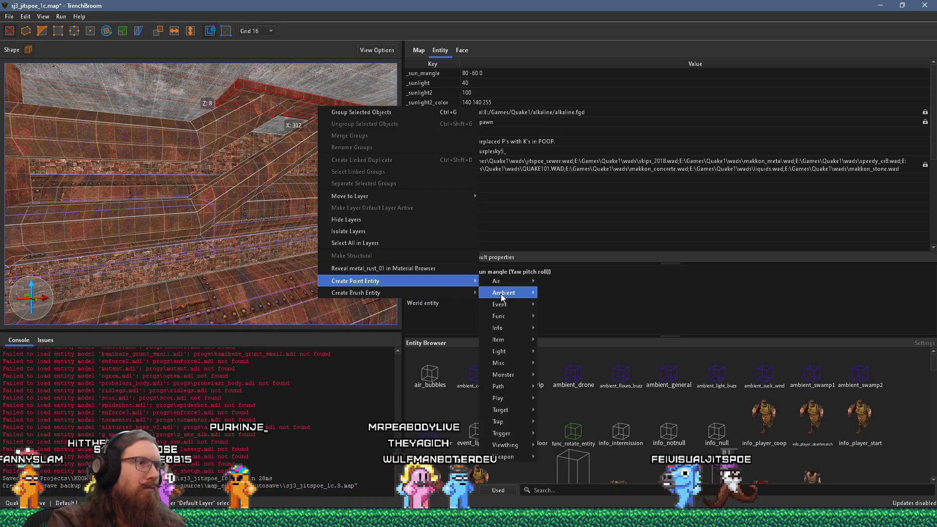
{"action": "mouse_move", "coordinate": [457, 295]}
{"action": "mouse_move", "coordinate": [498, 293]}
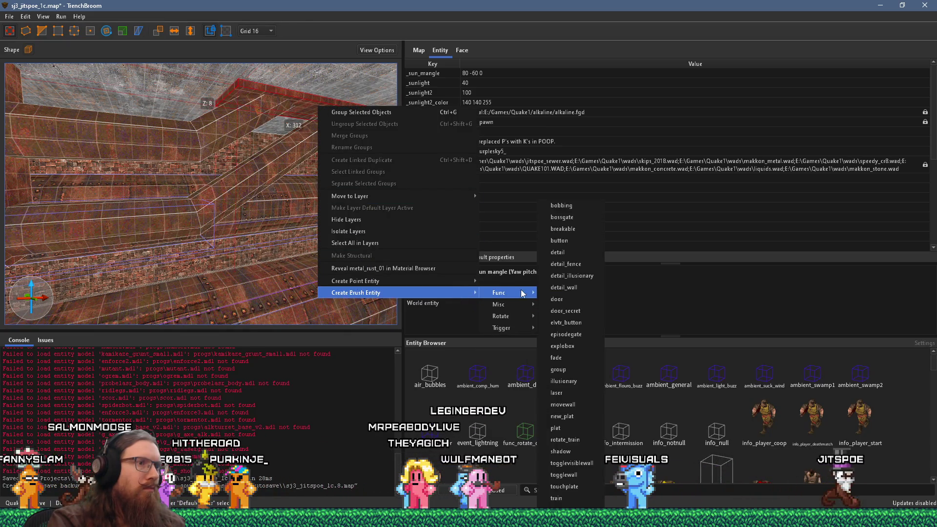
{"action": "left_click", "coordinate": [572, 251]}
{"action": "key", "text": "Escape"}
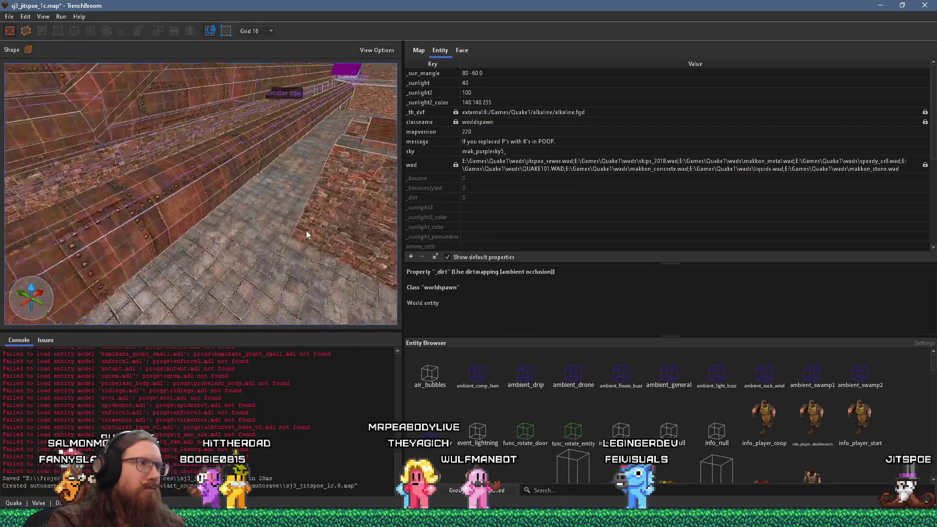
Select the long rusty func_detail pipe running along the corridor
{"action": "mouse_move", "coordinate": [235, 179]}
{"action": "left_mouse_down"}
{"action": "mouse_move", "coordinate": [327, 178]}
{"action": "mouse_move", "coordinate": [119, 166]}
{"action": "mouse_move", "coordinate": [229, 171]}
{"action": "mouse_move", "coordinate": [113, 200]}
{"action": "mouse_move", "coordinate": [268, 180]}
{"action": "mouse_move", "coordinate": [213, 186]}
{"action": "mouse_move", "coordinate": [237, 176]}
{"action": "mouse_move", "coordinate": [202, 164]}
{"action": "mouse_move", "coordinate": [159, 180]}
{"action": "left_mouse_up"}
{"action": "left_click", "coordinate": [299, 165]}
{"action": "mouse_move", "coordinate": [300, 165]}
{"action": "left_mouse_down"}
{"action": "mouse_move", "coordinate": [258, 174]}
{"action": "mouse_move", "coordinate": [244, 156]}
{"action": "mouse_move", "coordinate": [364, 158]}
{"action": "left_mouse_up"}
{"action": "scroll", "coordinate": [334, 158], "scroll_direction": "down", "scroll_amount": 3}
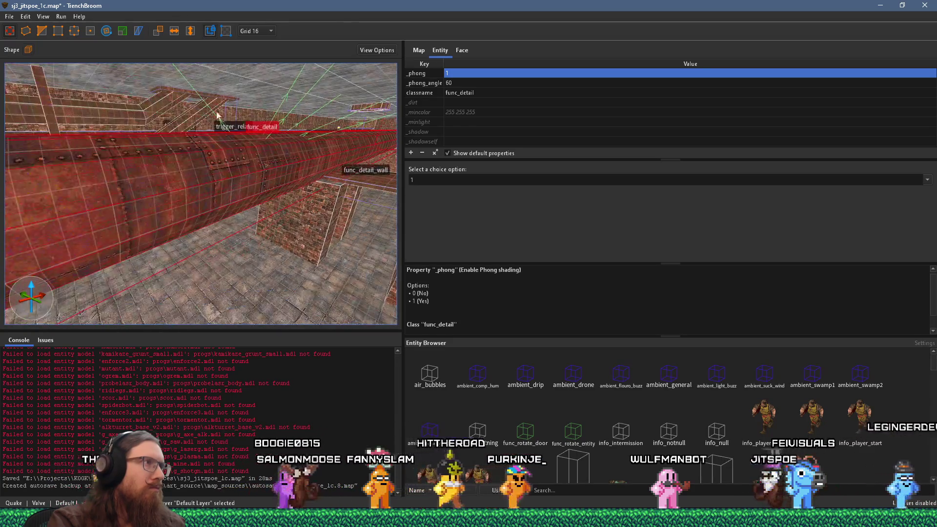
Rotate the long rusty pipe upright into a vertical pillar
{"action": "left_click", "coordinate": [104, 32]}
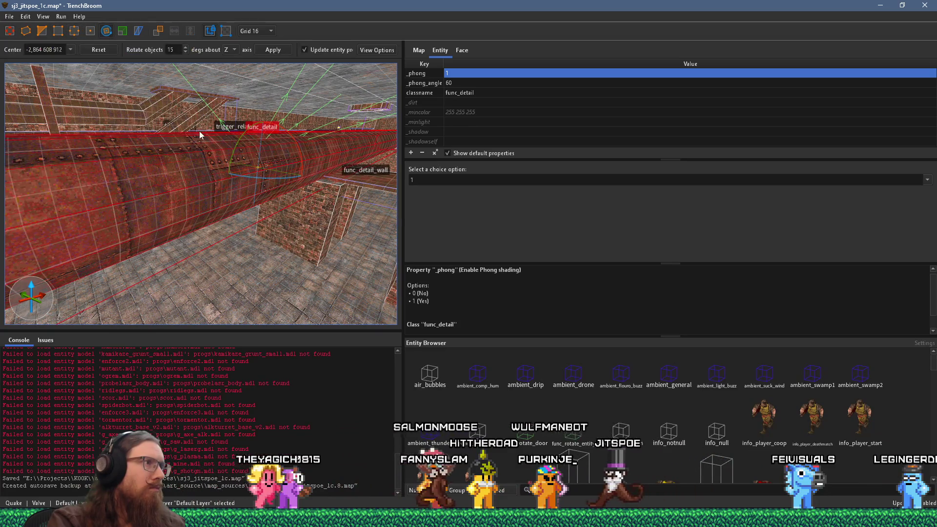
{"action": "left_click_drag", "start_coordinate": [241, 136], "coordinate": [286, 94]}
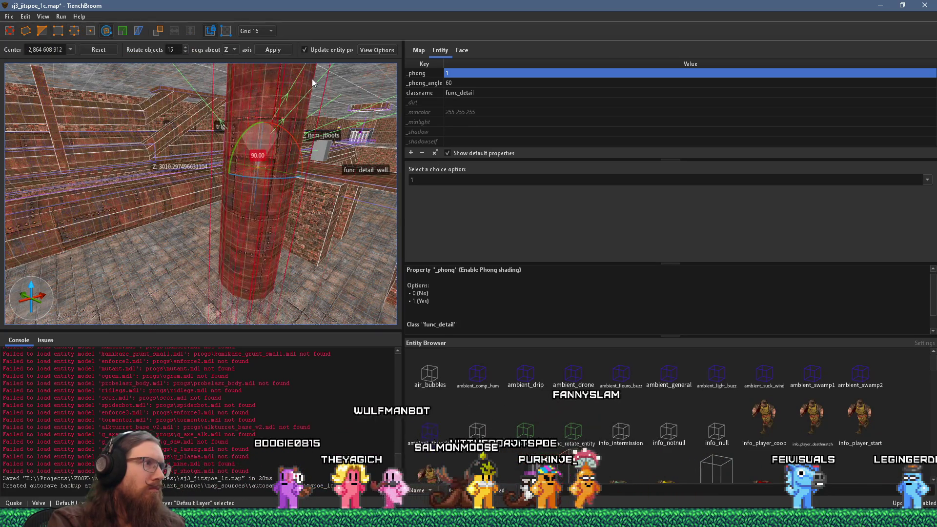
{"action": "scroll", "coordinate": [187, 146], "scroll_direction": "down", "scroll_amount": 2}
{"action": "scroll", "coordinate": [227, 68], "scroll_direction": "down", "scroll_amount": 2}
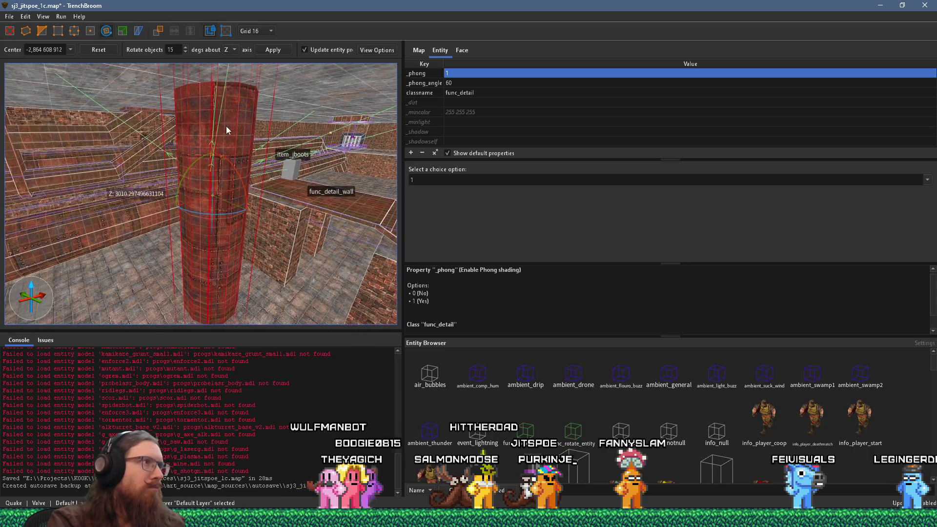
{"action": "key", "text": "Escape"}
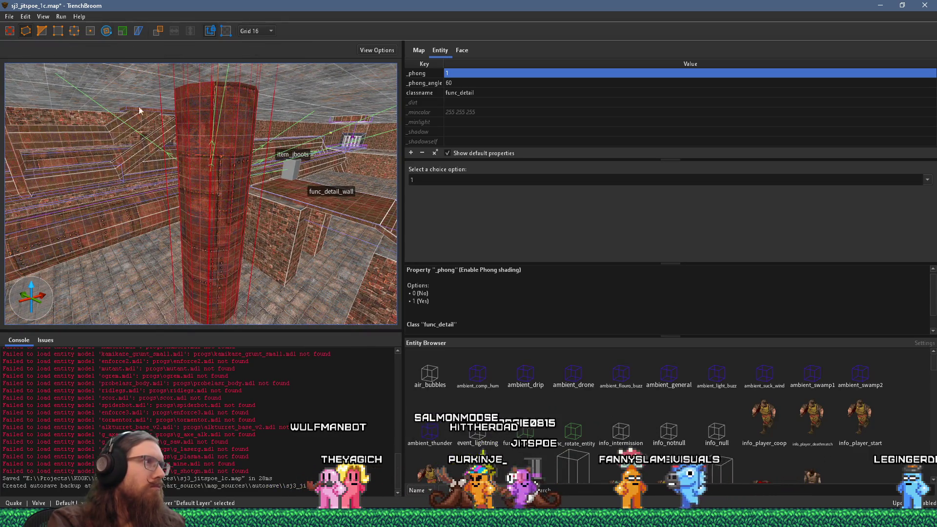
Reselect the upright pillar and delete it
{"action": "key", "text": "Escape"}
{"action": "left_click", "coordinate": [224, 151]}
{"action": "mouse_move", "coordinate": [218, 135]}
{"action": "left_mouse_down"}
{"action": "mouse_move", "coordinate": [209, 74]}
{"action": "mouse_move", "coordinate": [143, 71]}
{"action": "left_mouse_up"}
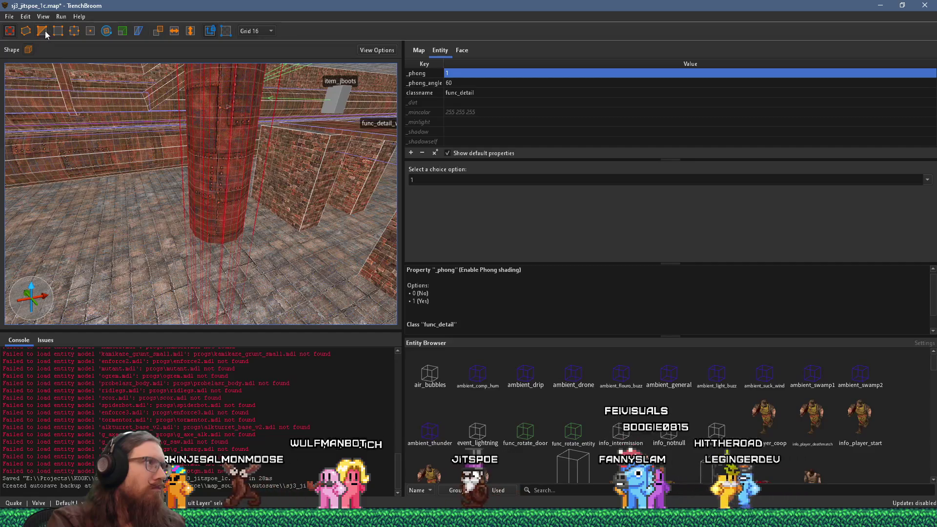
{"action": "key", "text": "Delete"}
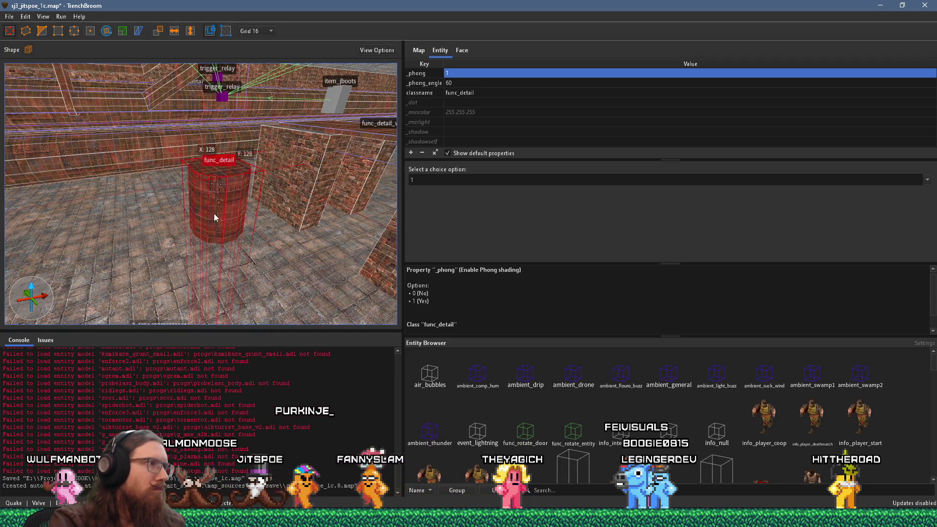
Fly down to the short octagonal func_detail cylinder, select it, and bring up the grid sizes
{"action": "left_click_drag", "start_coordinate": [214, 217], "coordinate": [257, 38]}
{"action": "left_click", "coordinate": [74, 31]}
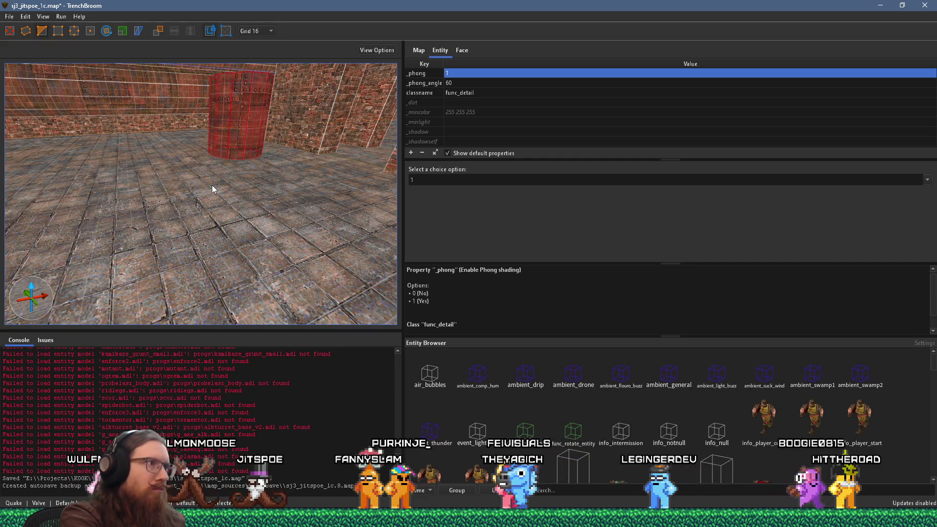
{"action": "key", "text": "w"}
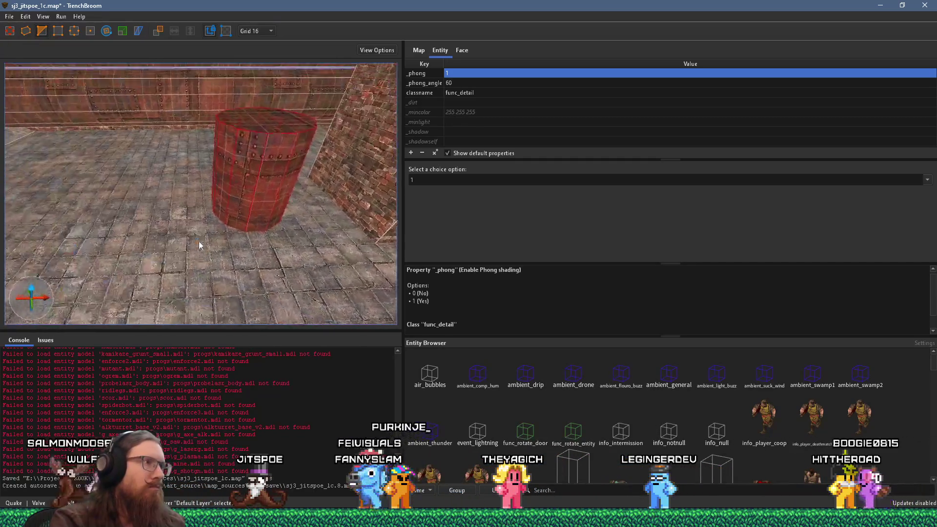
{"action": "key", "text": "Escape"}
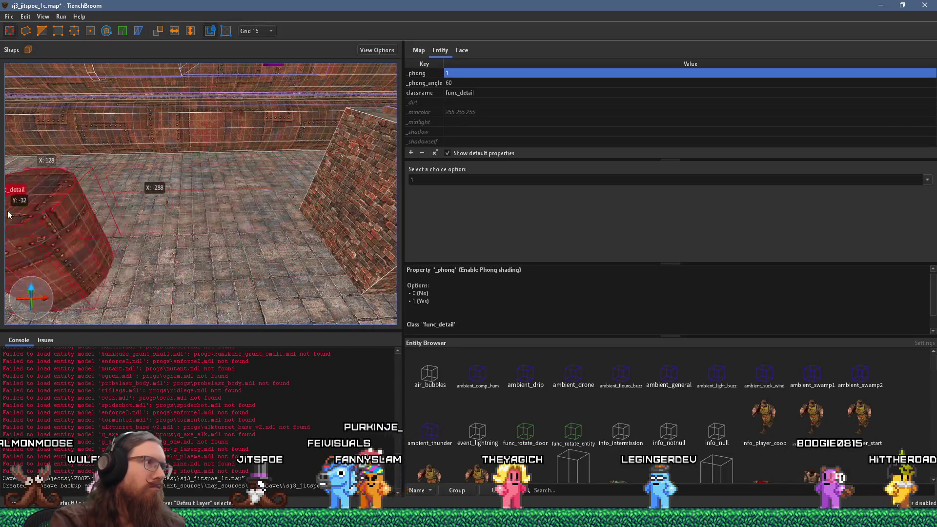
{"action": "key", "text": "d"}
{"action": "scroll", "coordinate": [201, 237], "scroll_direction": "down", "scroll_amount": 5}
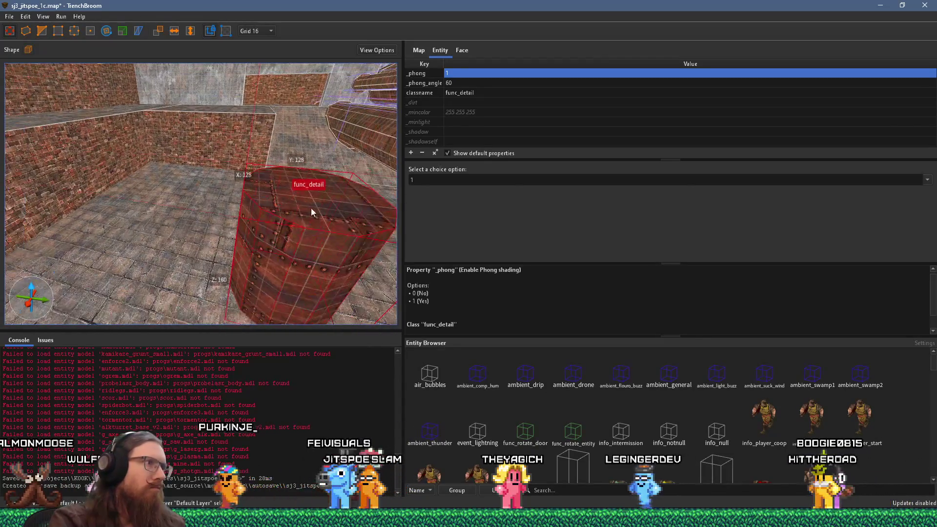
{"action": "key", "text": "Escape"}
{"action": "scroll", "coordinate": [223, 194], "scroll_direction": "up", "scroll_amount": 4}
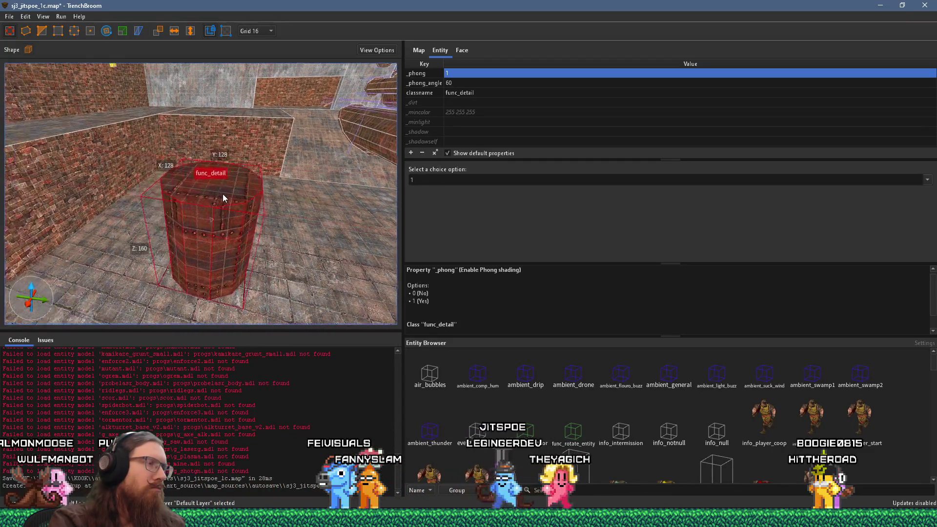
{"action": "left_click", "coordinate": [226, 201]}
{"action": "scroll", "coordinate": [252, 192], "scroll_direction": "up", "scroll_amount": 1}
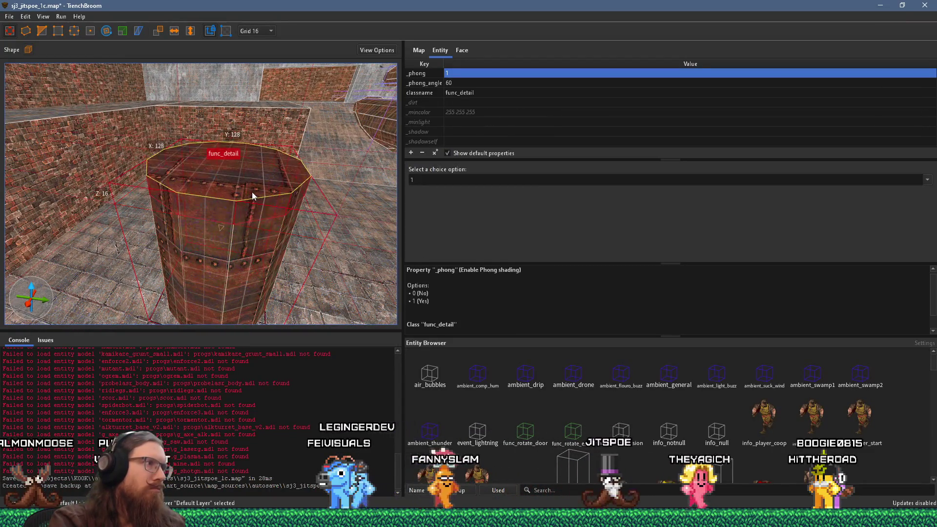
{"action": "left_click", "coordinate": [263, 32]}
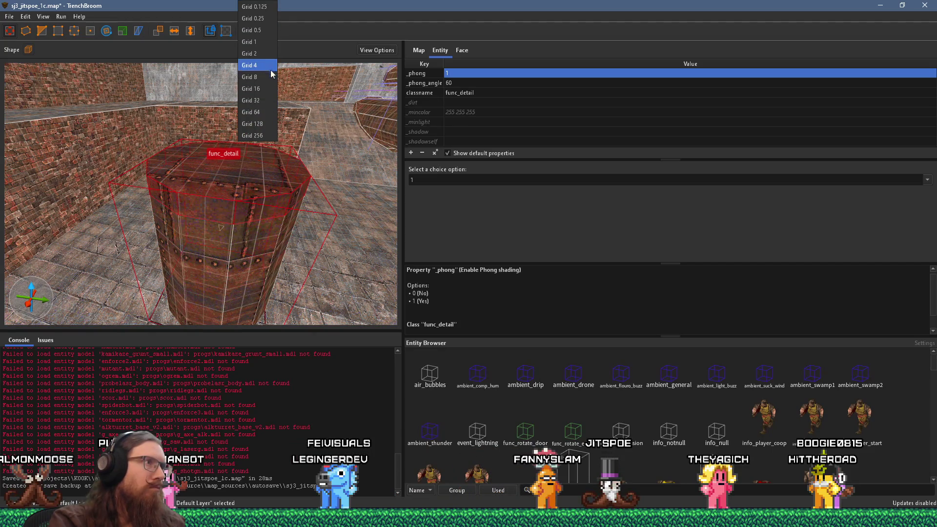
Set the grid to 8 units and push the cylinder's side face outward to widen it
{"action": "left_click", "coordinate": [268, 79]}
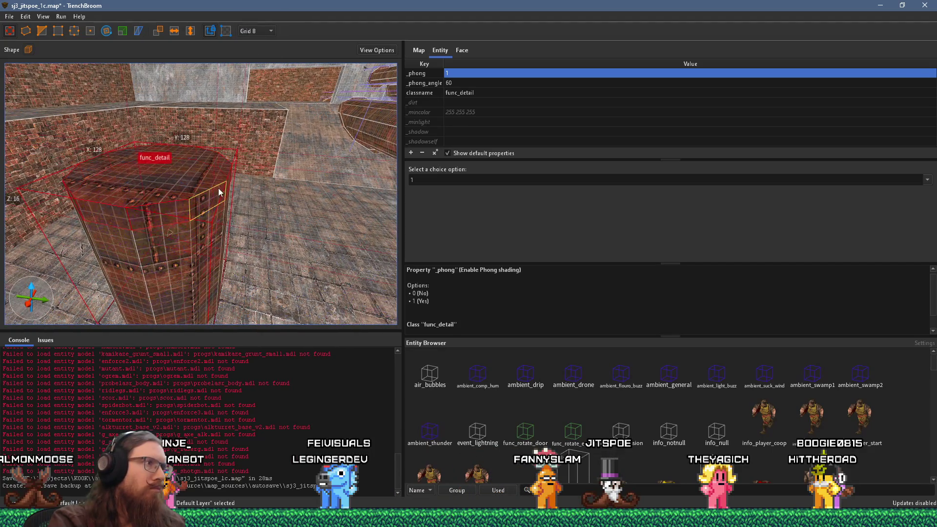
{"action": "left_click_drag", "start_coordinate": [233, 186], "coordinate": [253, 194]}
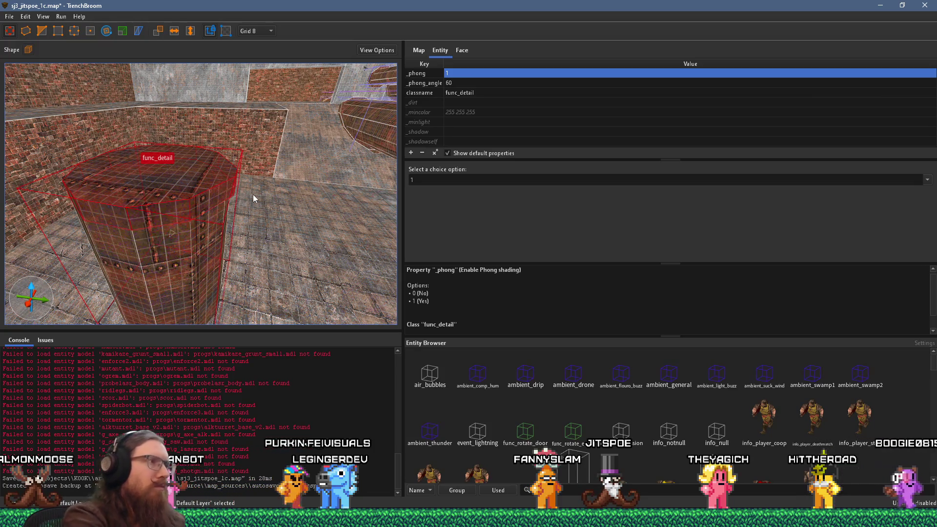
{"action": "key", "text": "a"}
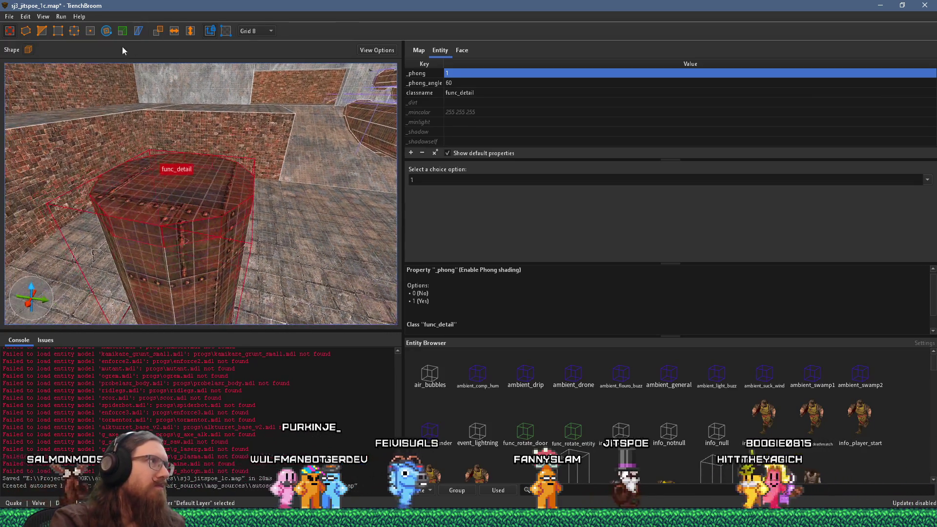
With the Scale tool, raise the cylinder's top edge to make it taller
{"action": "left_click", "coordinate": [122, 31]}
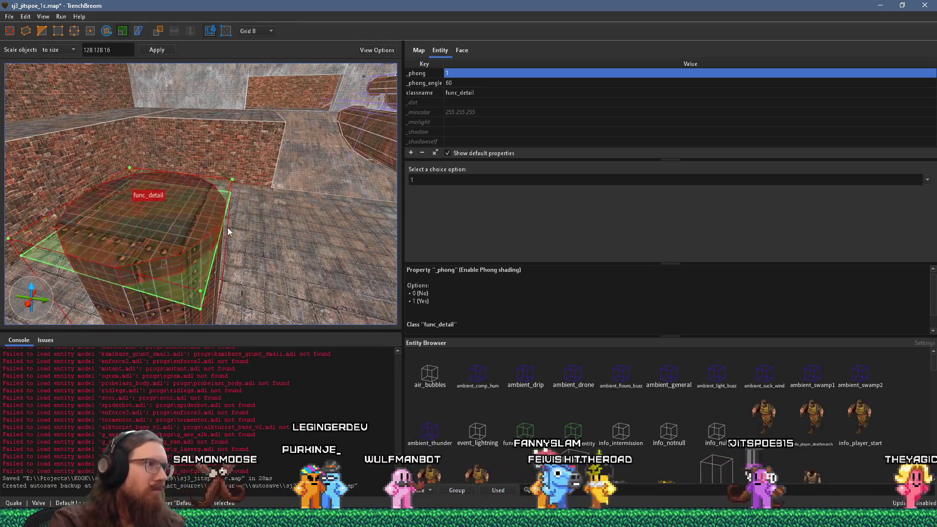
{"action": "key", "text": "a"}
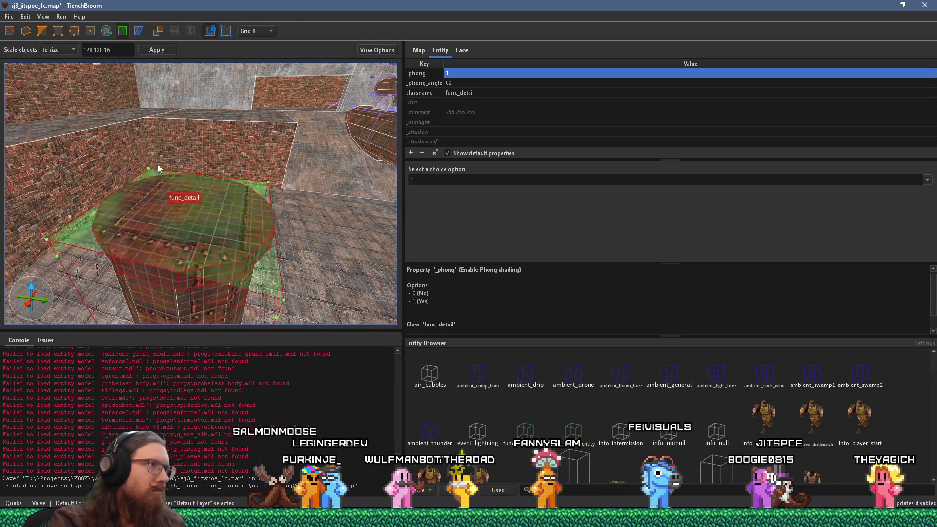
{"action": "left_click_drag", "start_coordinate": [158, 169], "coordinate": [191, 157]}
{"action": "key", "text": "d"}
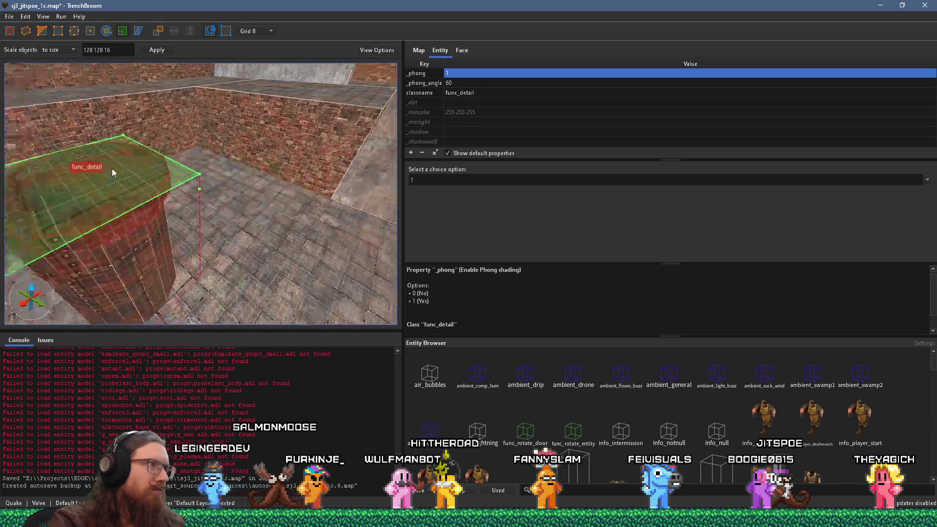
{"action": "key", "text": "w"}
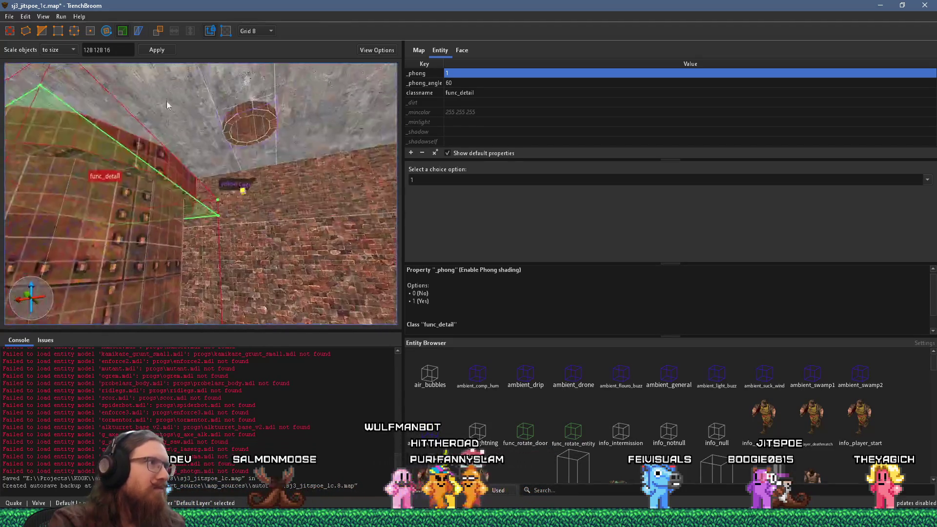
{"action": "key", "text": "s"}
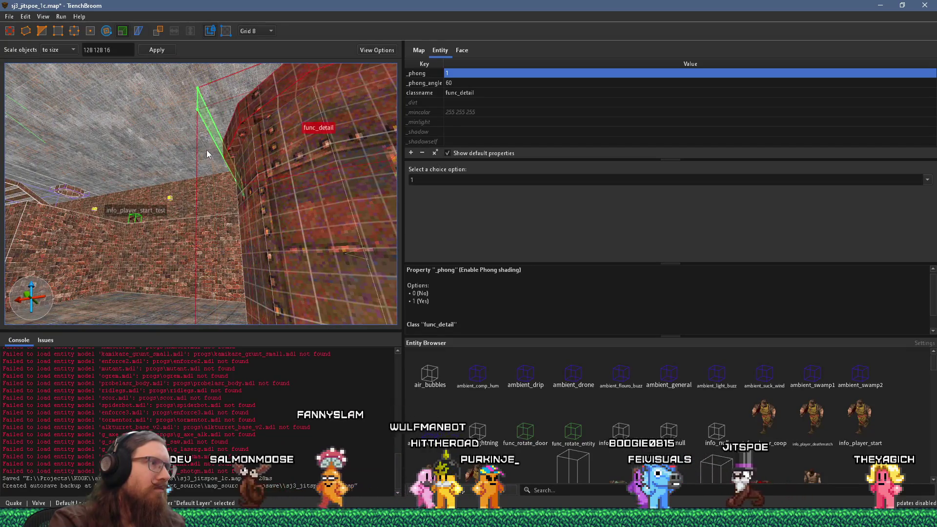
Deselect the barrel and select the pillar's front face
{"action": "key", "text": "Escape"}
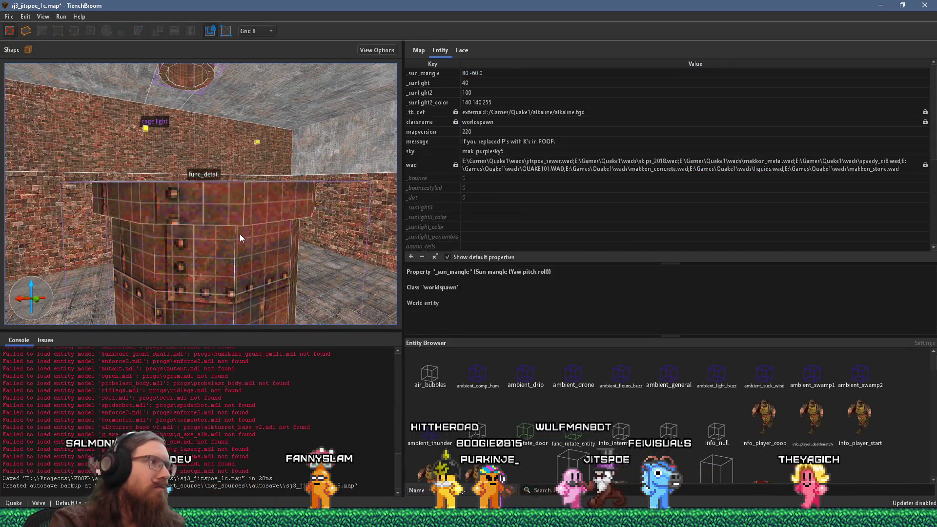
{"action": "left_click", "coordinate": [279, 223]}
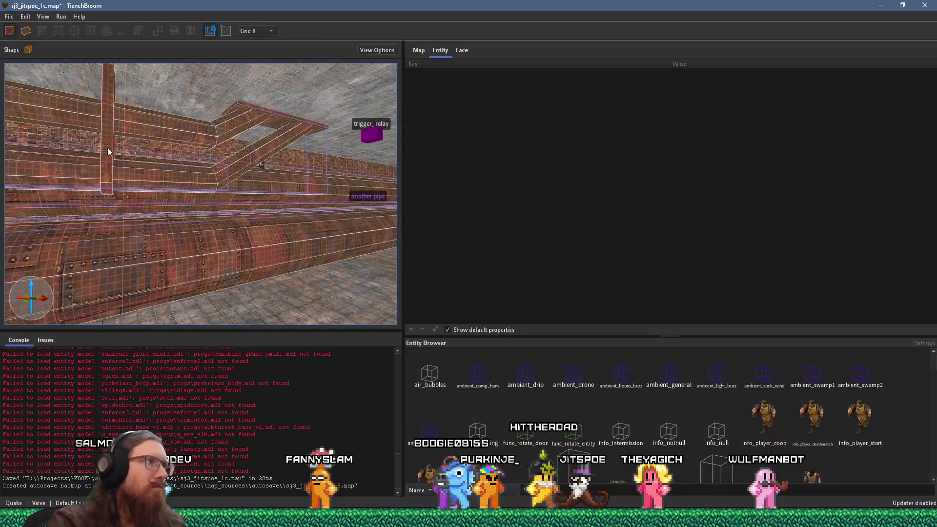
{"action": "left_click", "coordinate": [237, 270], "text": "shift"}
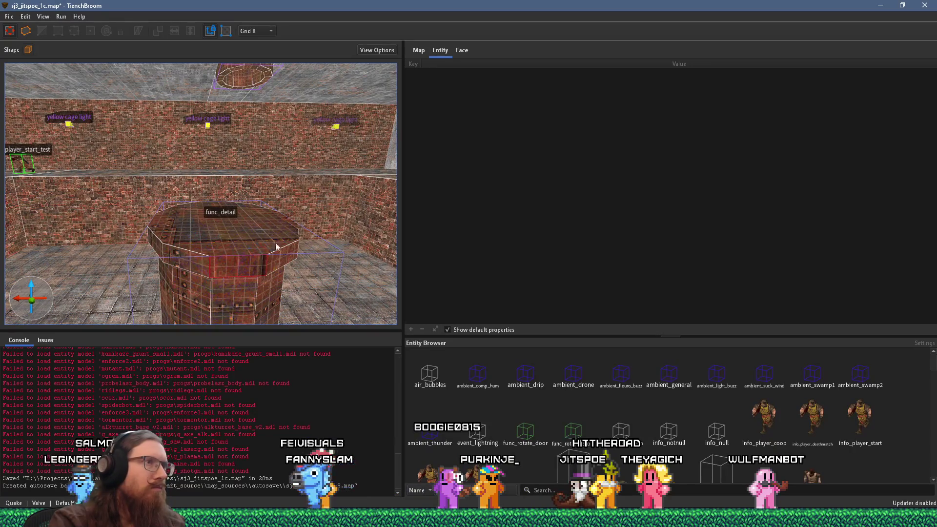
Rotate the front face's texture 90 degrees and slide its offset into place
{"action": "left_click", "coordinate": [462, 50]}
{"action": "left_click", "coordinate": [460, 220]}
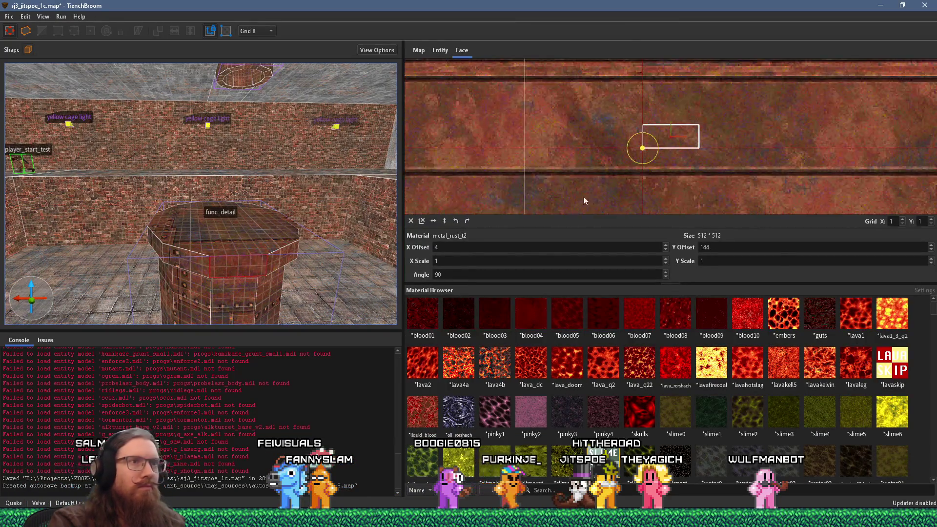
{"action": "mouse_move", "coordinate": [760, 120]}
{"action": "left_mouse_down"}
{"action": "mouse_move", "coordinate": [680, 219]}
{"action": "mouse_move", "coordinate": [578, 198]}
{"action": "mouse_move", "coordinate": [600, 196]}
{"action": "left_mouse_up"}
{"action": "mouse_move", "coordinate": [780, 116]}
{"action": "left_mouse_down"}
{"action": "mouse_move", "coordinate": [751, 172]}
{"action": "mouse_move", "coordinate": [748, 147]}
{"action": "left_mouse_up"}
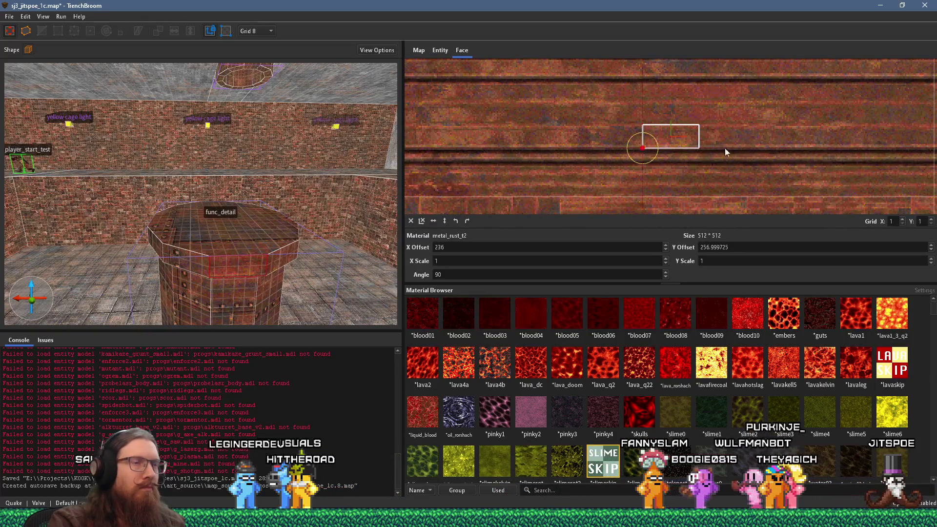
Circle the pillar, selecting side faces to inspect their texture alignment
{"action": "key", "text": "a"}
{"action": "key", "text": "w"}
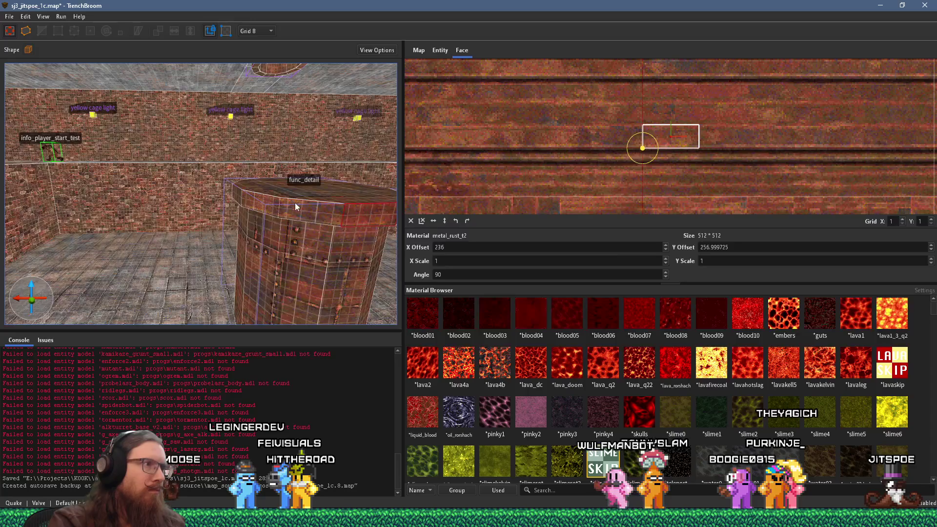
{"action": "key", "text": "d"}
{"action": "key", "text": "a"}
{"action": "key", "text": "d"}
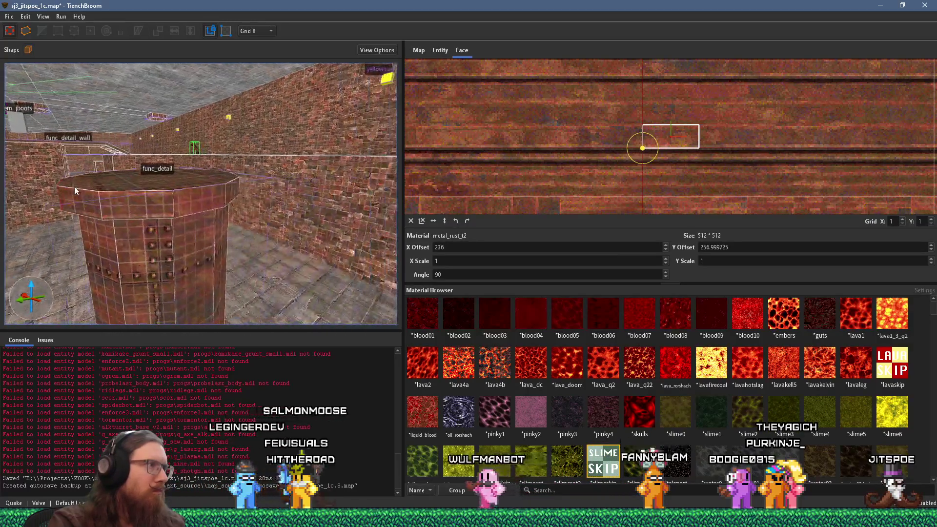
{"action": "left_click", "coordinate": [133, 205], "text": "shift"}
{"action": "key", "text": "w"}
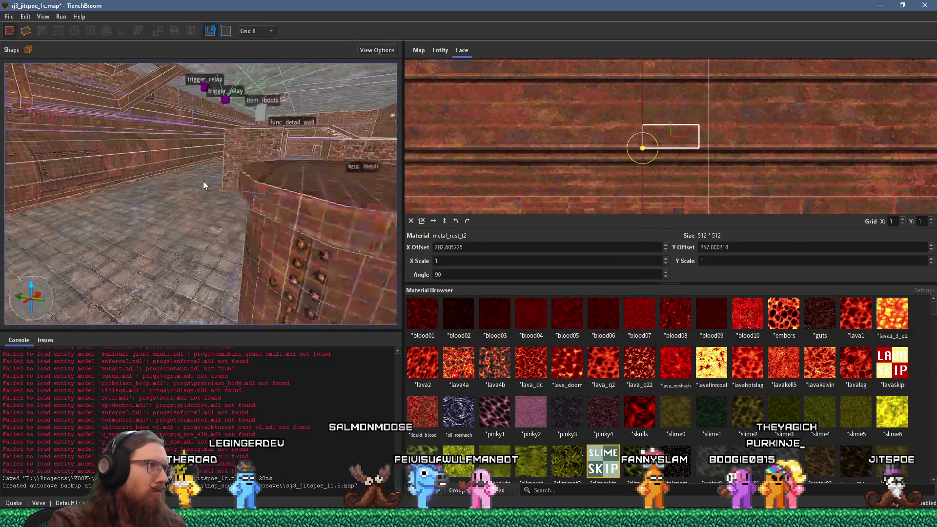
{"action": "key", "text": "s"}
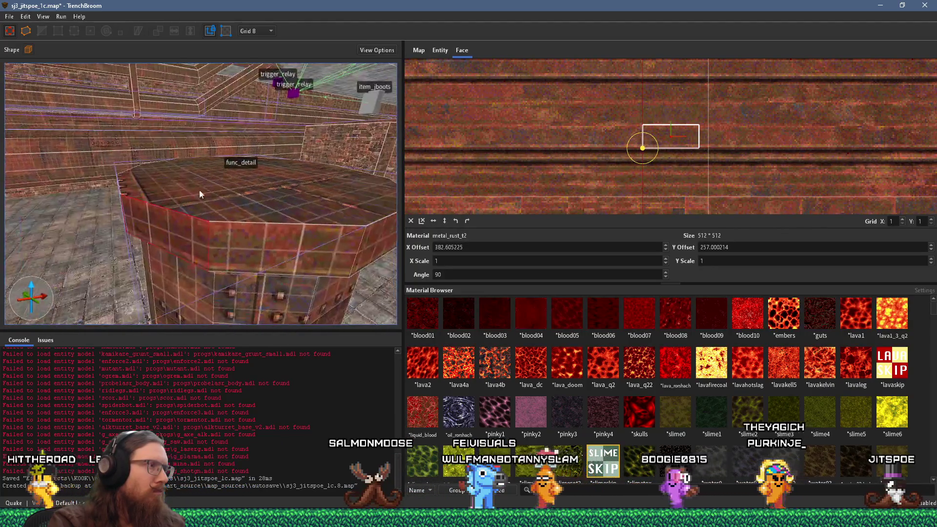
{"action": "key", "text": "d"}
{"action": "left_click", "coordinate": [149, 194], "text": "shift"}
{"action": "key", "text": "a"}
{"action": "key", "text": "d"}
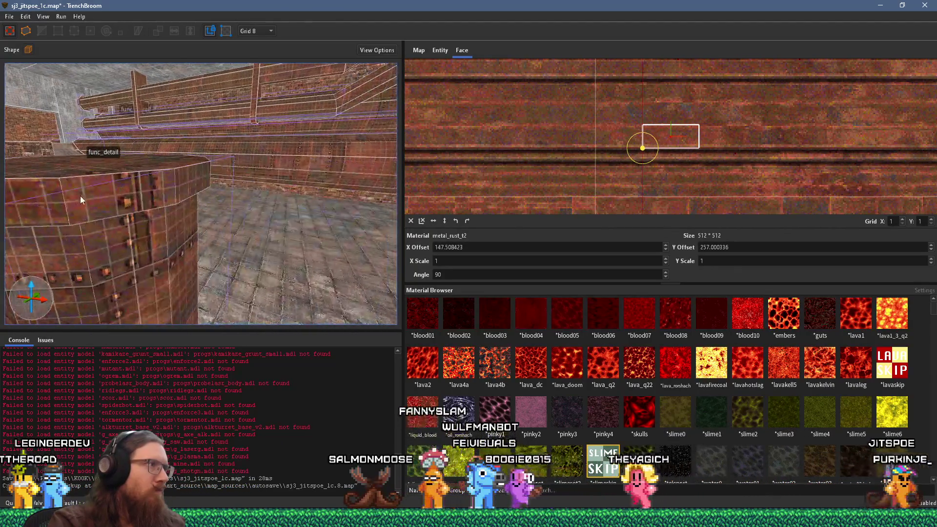
Inspect the remaining side faces and top-rim faces, then deselect
{"action": "left_click", "coordinate": [67, 209], "text": "shift"}
{"action": "key", "text": "a"}
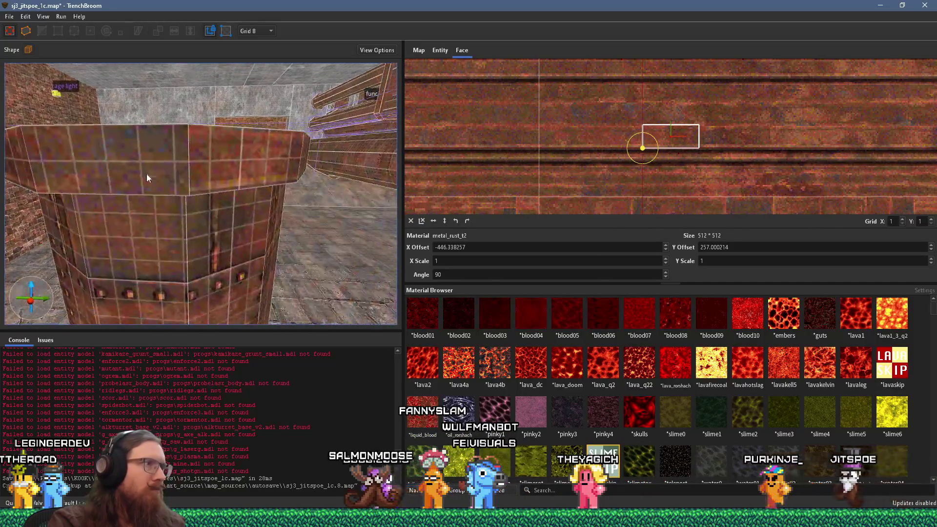
{"action": "left_click", "coordinate": [105, 177], "text": "shift"}
{"action": "left_click", "coordinate": [150, 181], "text": "shift"}
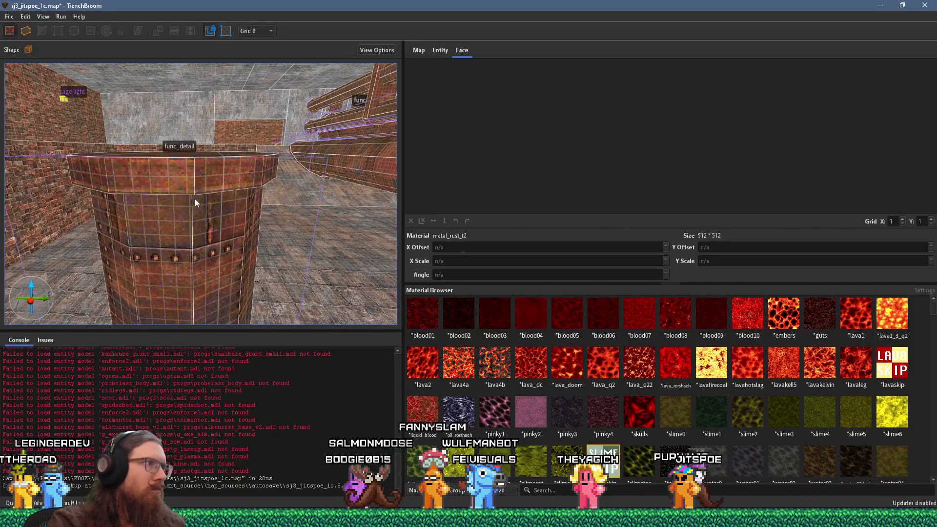
{"action": "left_click", "coordinate": [184, 182], "text": "shift"}
{"action": "key", "text": "a"}
{"action": "key", "text": "a"}
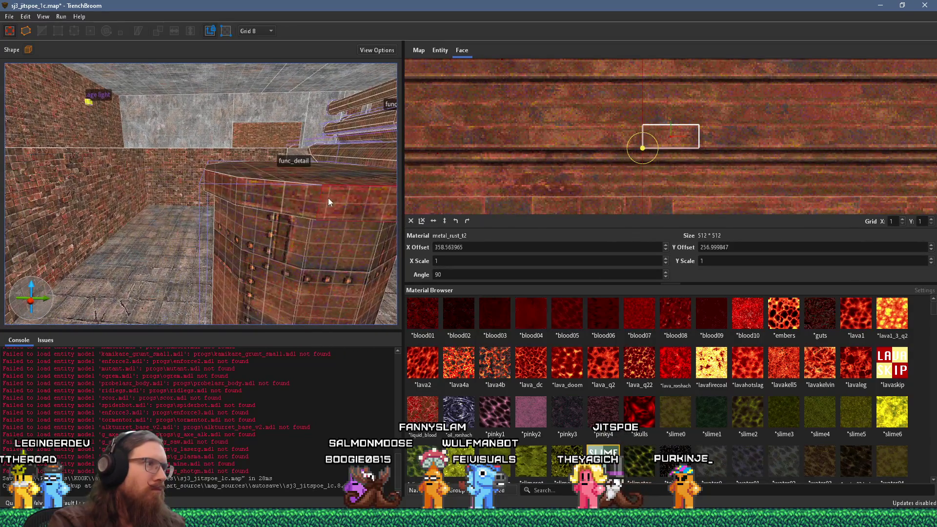
{"action": "key", "text": "d"}
{"action": "left_click", "coordinate": [293, 205], "text": "shift"}
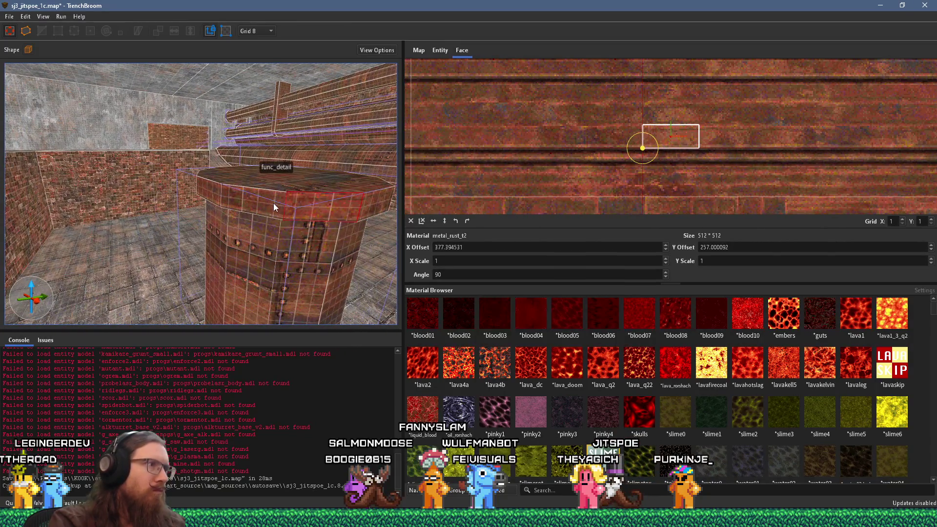
{"action": "key", "text": "a"}
{"action": "left_click", "coordinate": [330, 214], "text": "shift"}
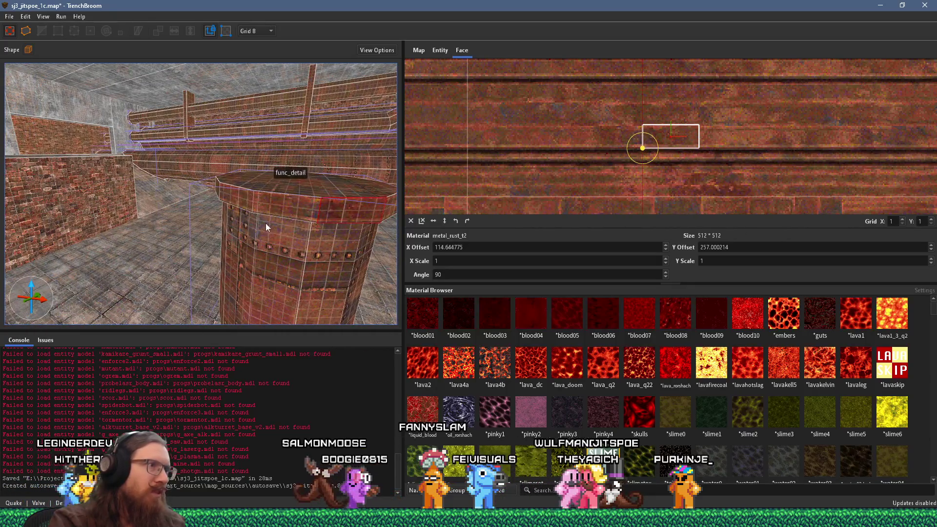
{"action": "left_click", "coordinate": [294, 218]}
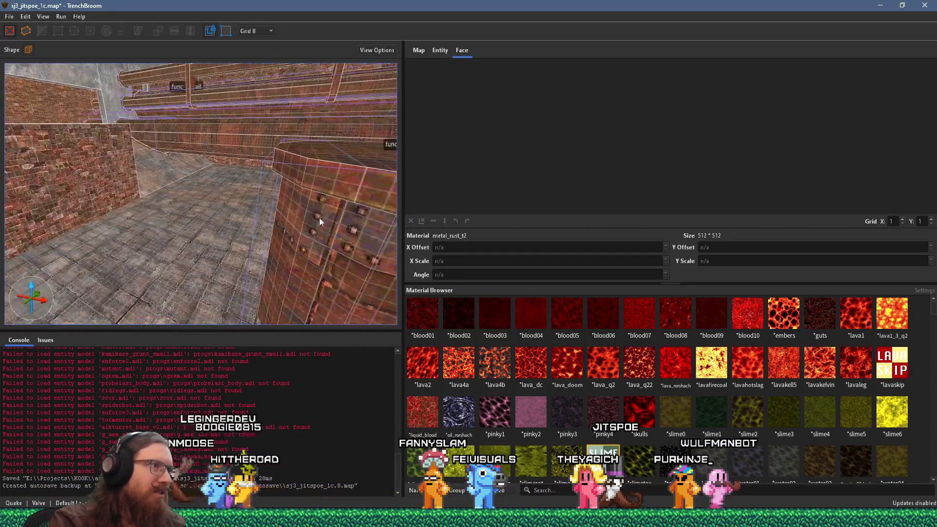
Select the octagonal top face and shift its metal_rust_04 texture to realign the plates
{"action": "key", "text": "s"}
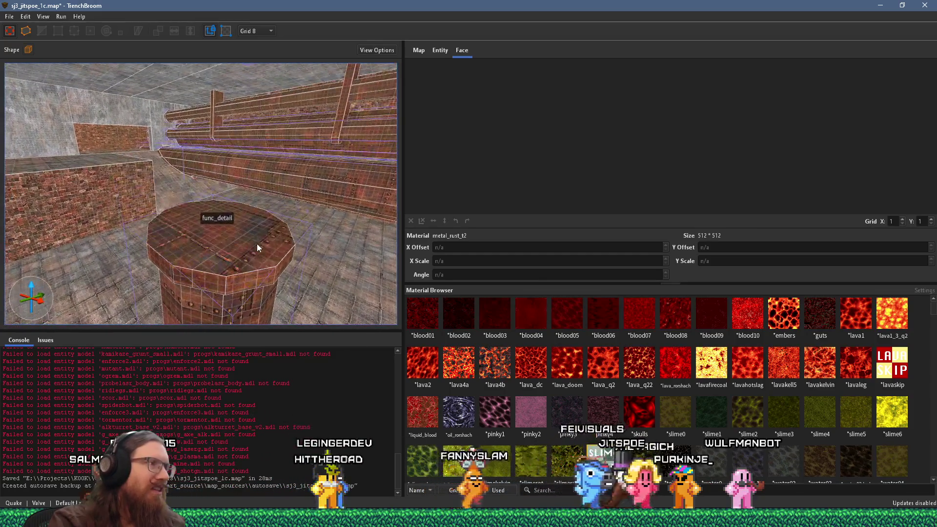
{"action": "left_click", "coordinate": [257, 244], "text": "shift"}
{"action": "mouse_move", "coordinate": [766, 162]}
{"action": "left_mouse_down"}
{"action": "mouse_move", "coordinate": [834, 147]}
{"action": "mouse_move", "coordinate": [844, 157]}
{"action": "left_mouse_up"}
{"action": "scroll", "coordinate": [224, 264], "scroll_direction": "up", "scroll_amount": 5}
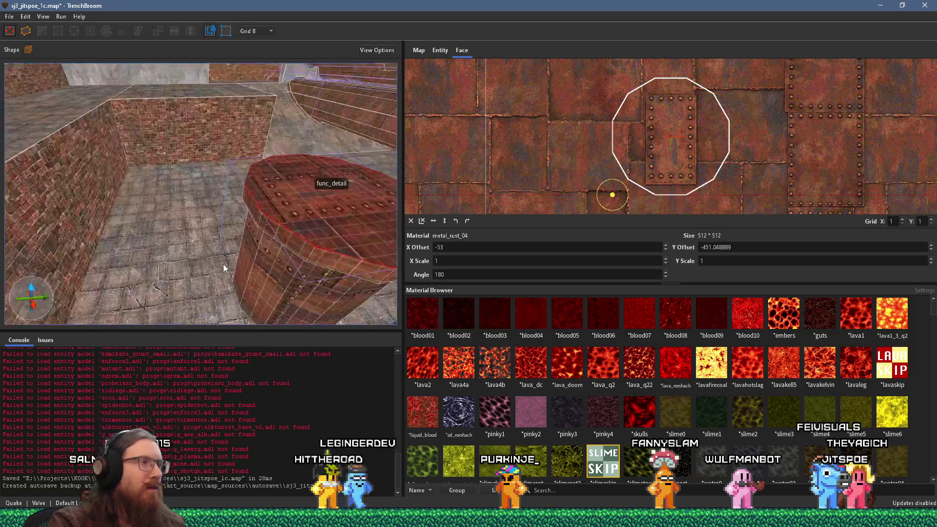
Deselect the top face and select the whole pillar brush
{"action": "left_click", "coordinate": [221, 264]}
{"action": "mouse_move", "coordinate": [221, 264]}
{"action": "left_mouse_down"}
{"action": "mouse_move", "coordinate": [159, 176]}
{"action": "mouse_move", "coordinate": [196, 109]}
{"action": "mouse_move", "coordinate": [217, 179]}
{"action": "left_mouse_up"}
{"action": "left_click", "coordinate": [218, 179]}
{"action": "mouse_move", "coordinate": [215, 237]}
{"action": "left_mouse_down"}
{"action": "mouse_move", "coordinate": [223, 182]}
{"action": "mouse_move", "coordinate": [199, 143]}
{"action": "mouse_move", "coordinate": [276, 171]}
{"action": "mouse_move", "coordinate": [202, 227]}
{"action": "mouse_move", "coordinate": [191, 217]}
{"action": "mouse_move", "coordinate": [230, 203]}
{"action": "mouse_move", "coordinate": [85, 195]}
{"action": "mouse_move", "coordinate": [224, 223]}
{"action": "left_mouse_up"}
{"action": "left_click", "coordinate": [271, 32]}
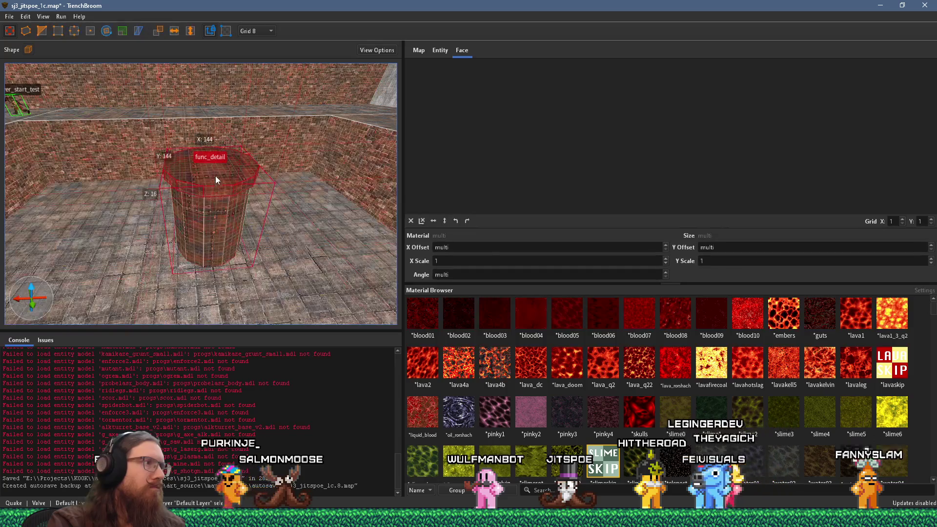
Rotate the pillar 270 degrees about its vertical axis with the Rotate tool (R)
{"action": "left_click_drag", "start_coordinate": [216, 176], "coordinate": [225, 118]}
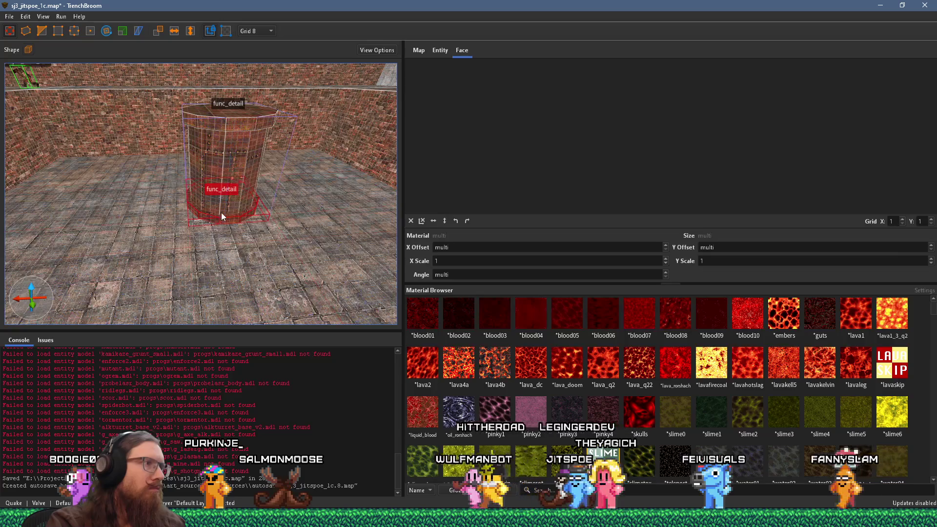
{"action": "scroll", "coordinate": [216, 223], "scroll_direction": "up", "scroll_amount": 3}
{"action": "key", "text": "r"}
{"action": "mouse_move", "coordinate": [223, 260]}
{"action": "left_mouse_down"}
{"action": "mouse_move", "coordinate": [179, 255]}
{"action": "mouse_move", "coordinate": [154, 229]}
{"action": "mouse_move", "coordinate": [147, 190]}
{"action": "left_mouse_up"}
{"action": "left_click", "coordinate": [149, 193]}
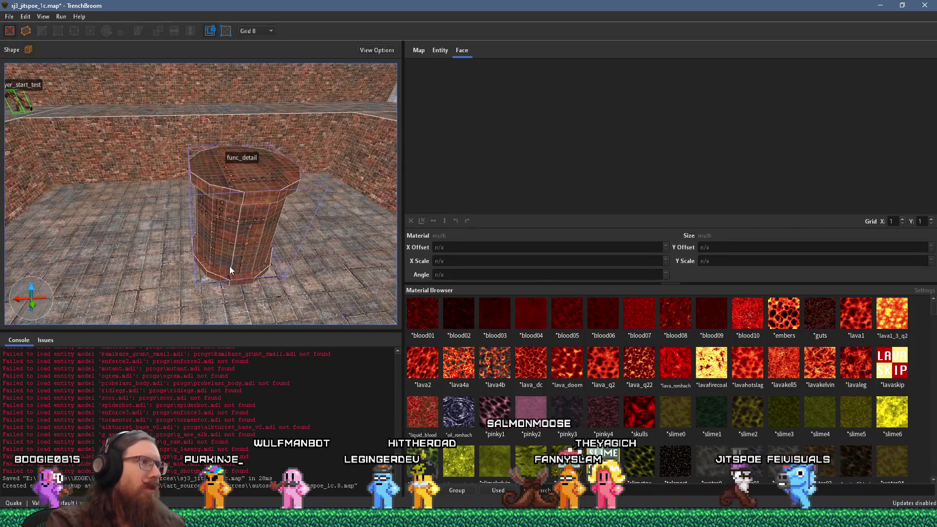
Select both of the pillar's brushes and duplicate them
{"action": "left_click", "coordinate": [236, 243]}
{"action": "left_click", "coordinate": [251, 165], "text": "ctrl"}
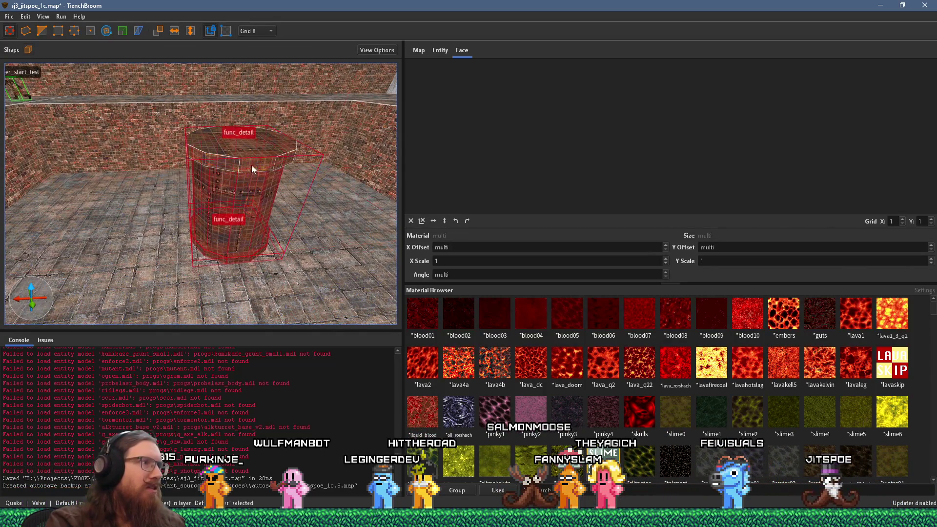
{"action": "scroll", "coordinate": [217, 255], "scroll_direction": "up", "scroll_amount": 5}
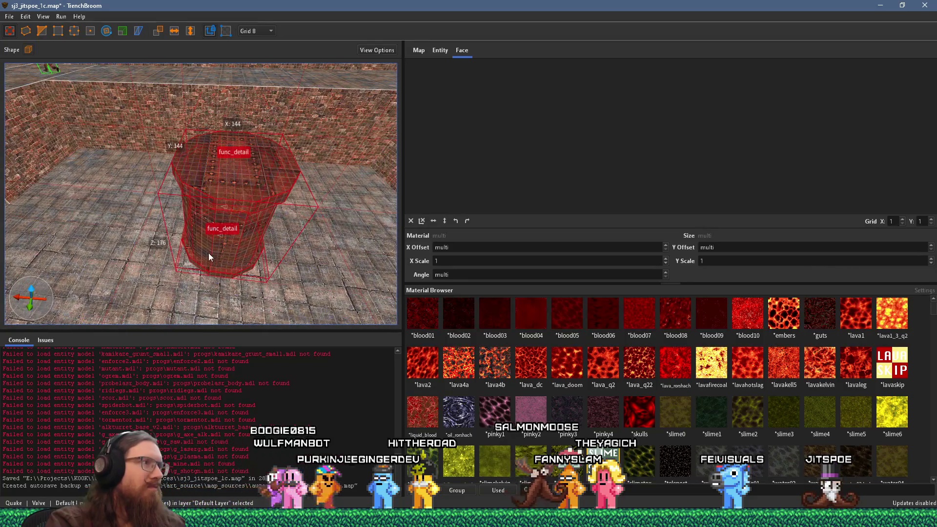
{"action": "left_click_drag", "start_coordinate": [209, 252], "coordinate": [328, 260]}
{"action": "left_click_drag", "start_coordinate": [210, 179], "coordinate": [205, 196]}
{"action": "key", "text": "ctrl+u"}
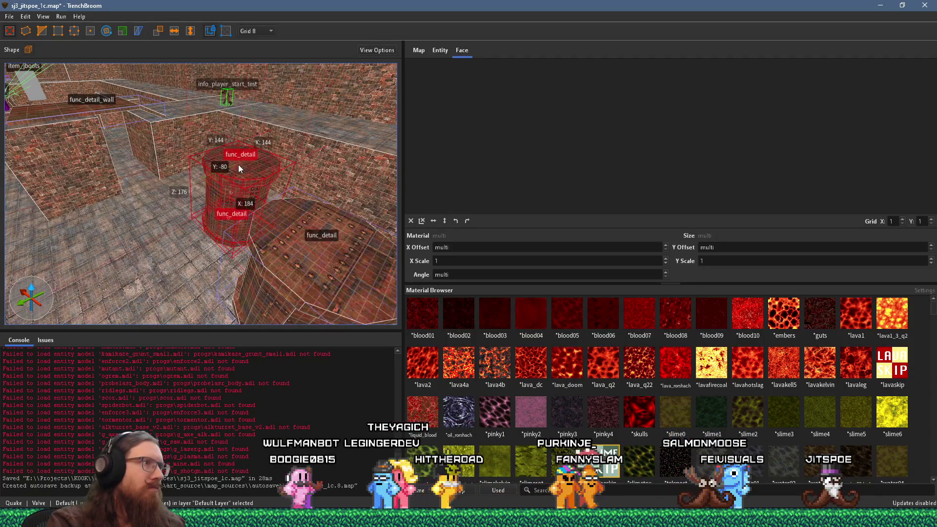
Slide the copied pillar into place beside the original, then select the pillars
{"action": "mouse_move", "coordinate": [239, 165]}
{"action": "left_mouse_down"}
{"action": "mouse_move", "coordinate": [205, 200]}
{"action": "mouse_move", "coordinate": [278, 160]}
{"action": "mouse_move", "coordinate": [226, 164]}
{"action": "mouse_move", "coordinate": [225, 192]}
{"action": "left_mouse_up"}
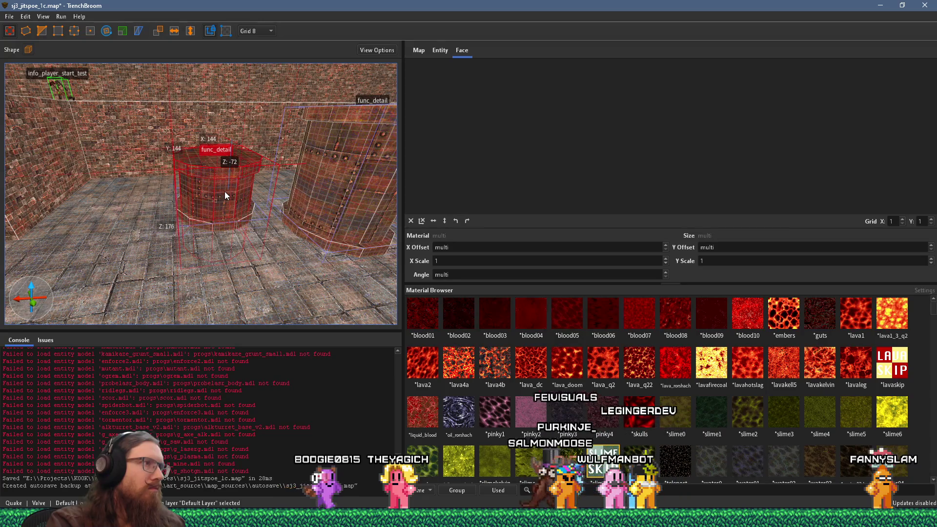
{"action": "scroll", "coordinate": [156, 224], "scroll_direction": "down", "scroll_amount": 5}
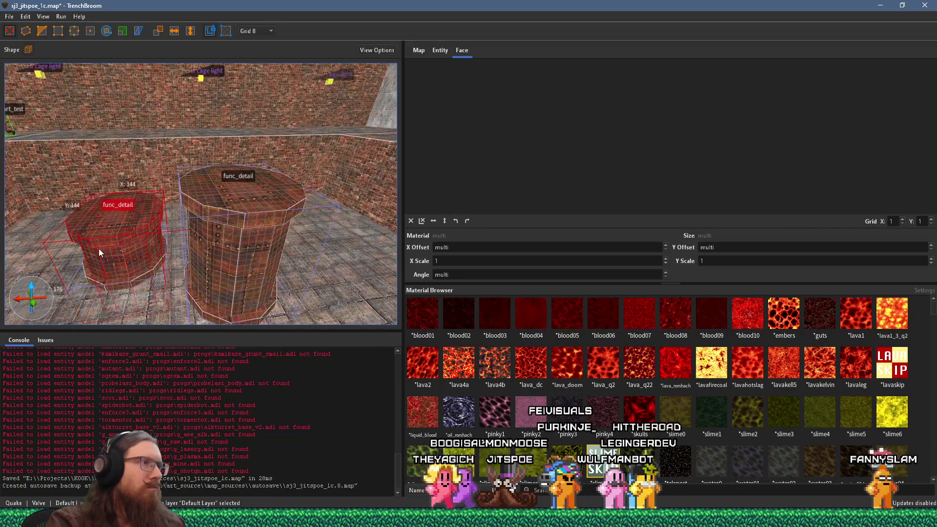
{"action": "scroll", "coordinate": [147, 293], "scroll_direction": "up", "scroll_amount": 3}
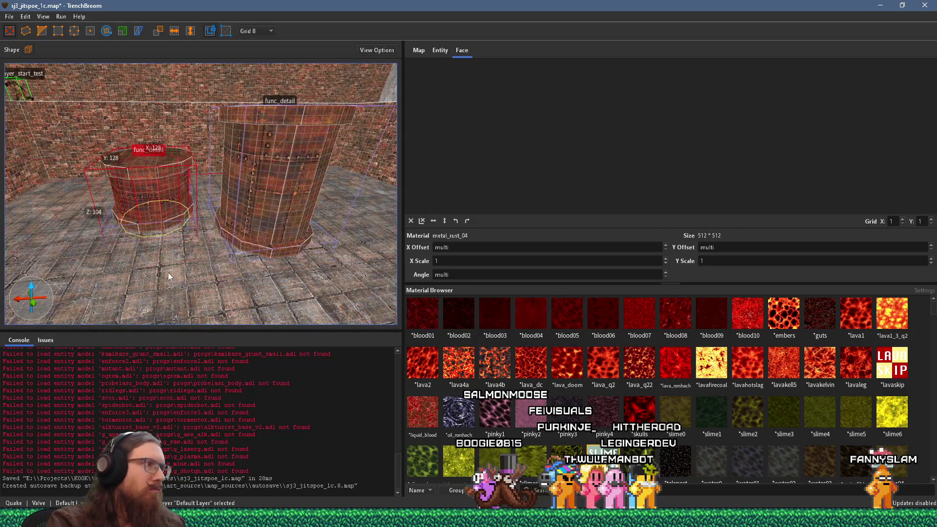
{"action": "scroll", "coordinate": [273, 277], "scroll_direction": "up", "scroll_amount": 2}
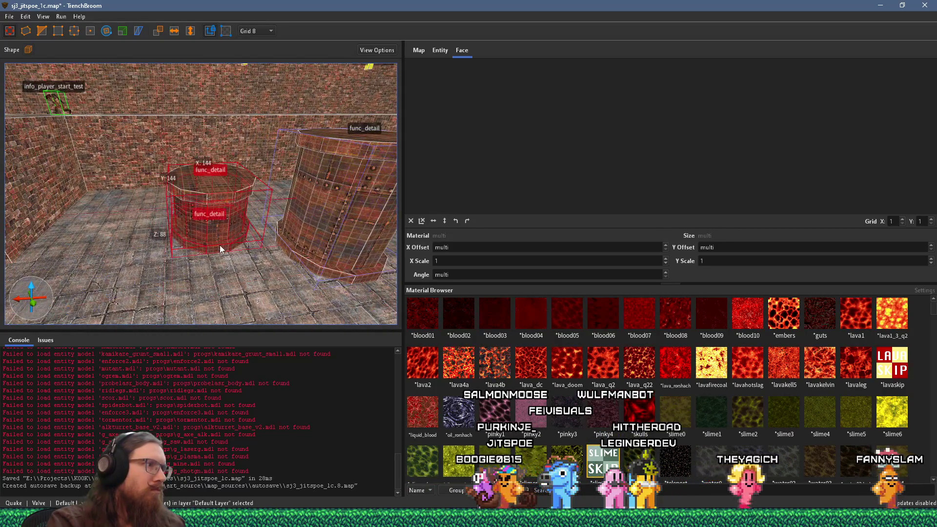
{"action": "scroll", "coordinate": [220, 245], "scroll_direction": "up", "scroll_amount": 5}
{"action": "mouse_move", "coordinate": [184, 136]}
{"action": "left_mouse_down"}
{"action": "mouse_move", "coordinate": [224, 171]}
{"action": "mouse_move", "coordinate": [282, 166]}
{"action": "mouse_move", "coordinate": [200, 139]}
{"action": "mouse_move", "coordinate": [330, 175]}
{"action": "mouse_move", "coordinate": [197, 183]}
{"action": "mouse_move", "coordinate": [260, 138]}
{"action": "mouse_move", "coordinate": [182, 138]}
{"action": "left_mouse_up"}
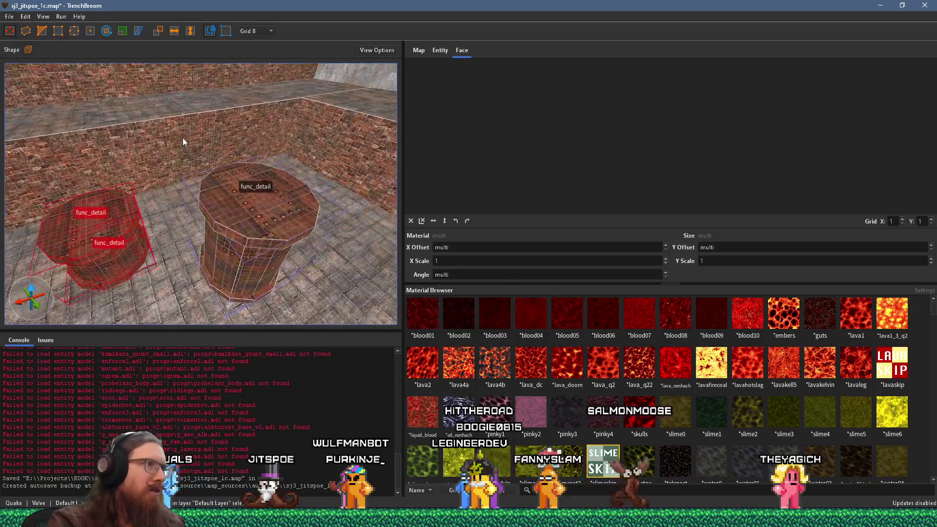
{"action": "left_click", "coordinate": [230, 295]}
{"action": "left_click", "coordinate": [262, 220], "text": "ctrl"}
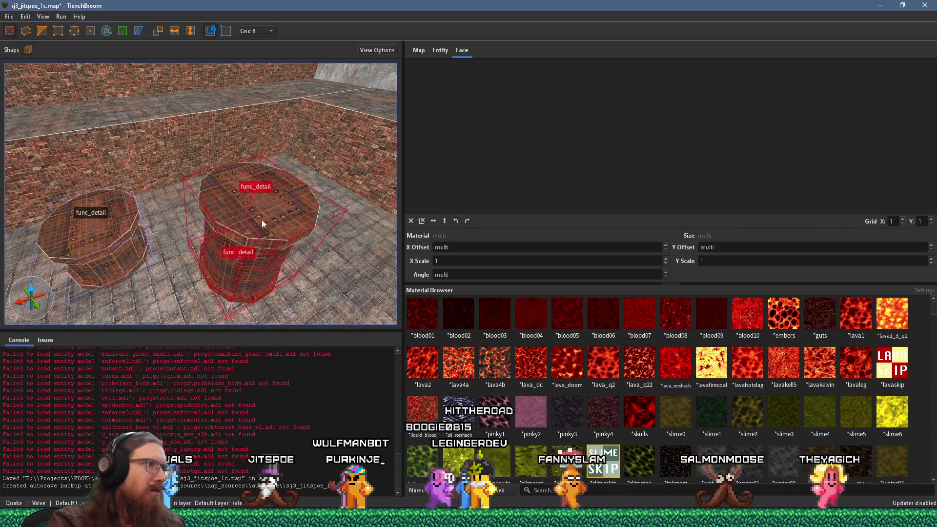
{"action": "left_click", "coordinate": [101, 227], "text": "shift"}
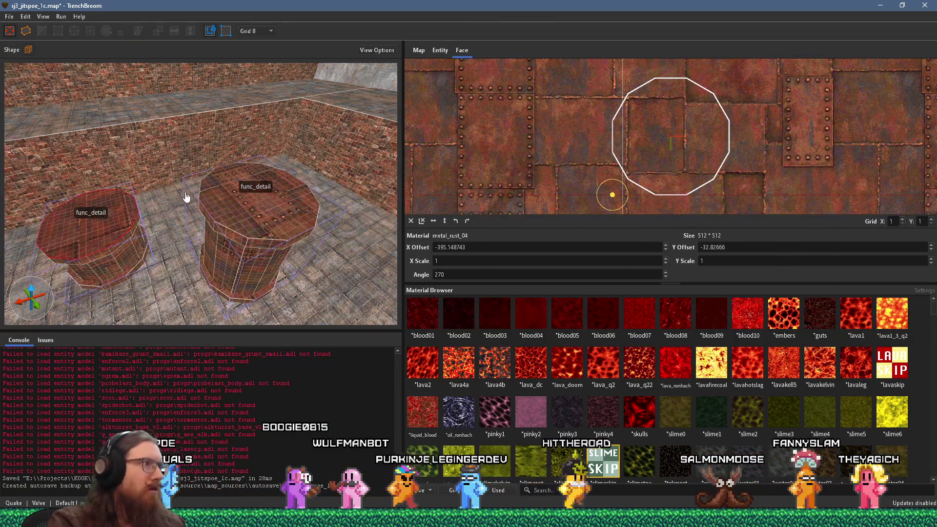
Apply metal_rust_01 from the used-materials list to the left pillar's top face
{"action": "mouse_move", "coordinate": [771, 192]}
{"action": "left_mouse_down"}
{"action": "mouse_move", "coordinate": [759, 103]}
{"action": "mouse_move", "coordinate": [771, 117]}
{"action": "left_mouse_up"}
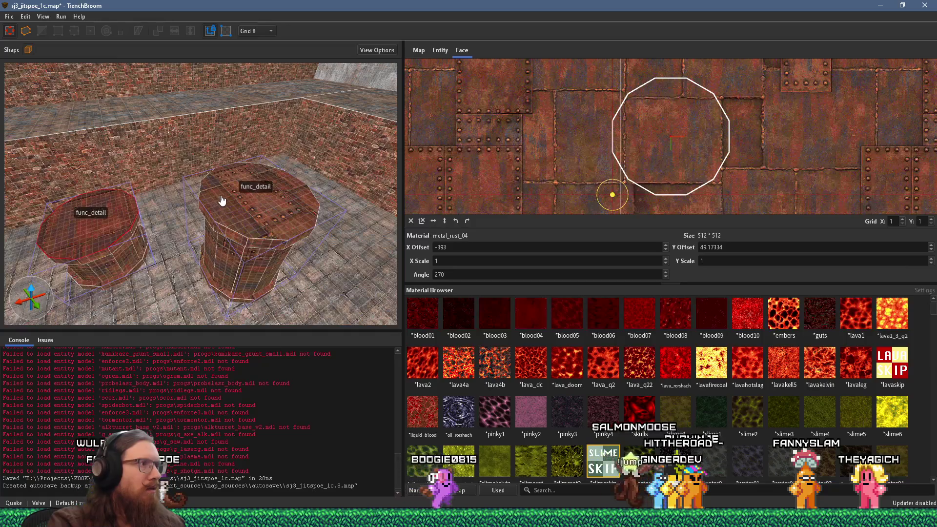
{"action": "left_click_drag", "start_coordinate": [220, 202], "coordinate": [233, 251]}
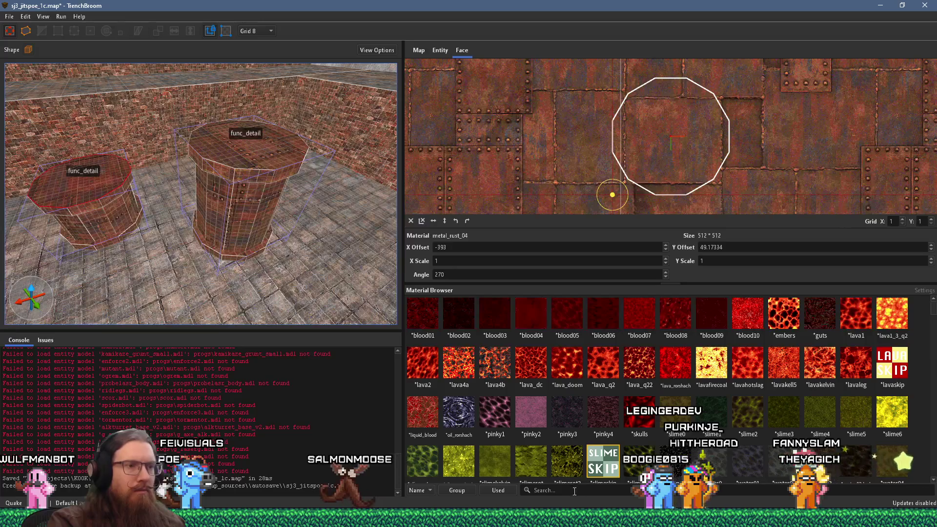
{"action": "left_click", "coordinate": [495, 491]}
{"action": "scroll", "coordinate": [571, 418], "scroll_direction": "down", "scroll_amount": 3}
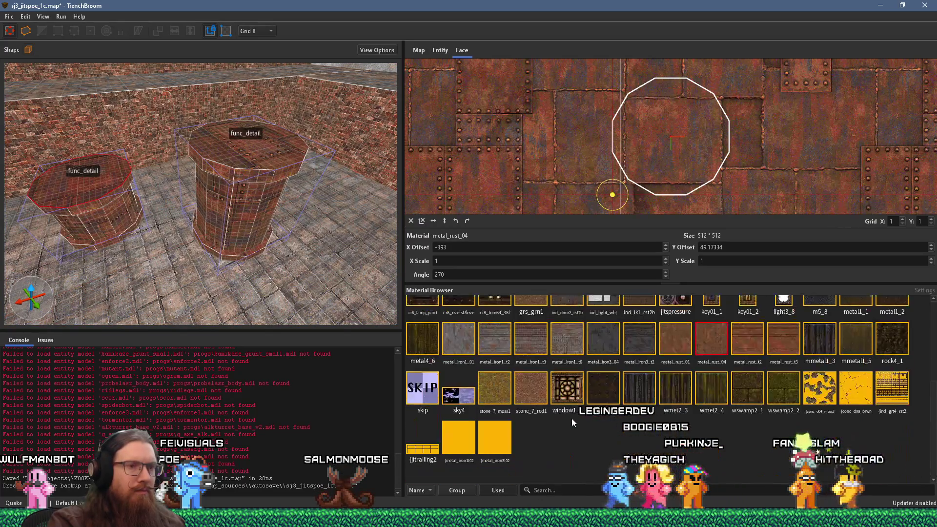
{"action": "left_click", "coordinate": [680, 333]}
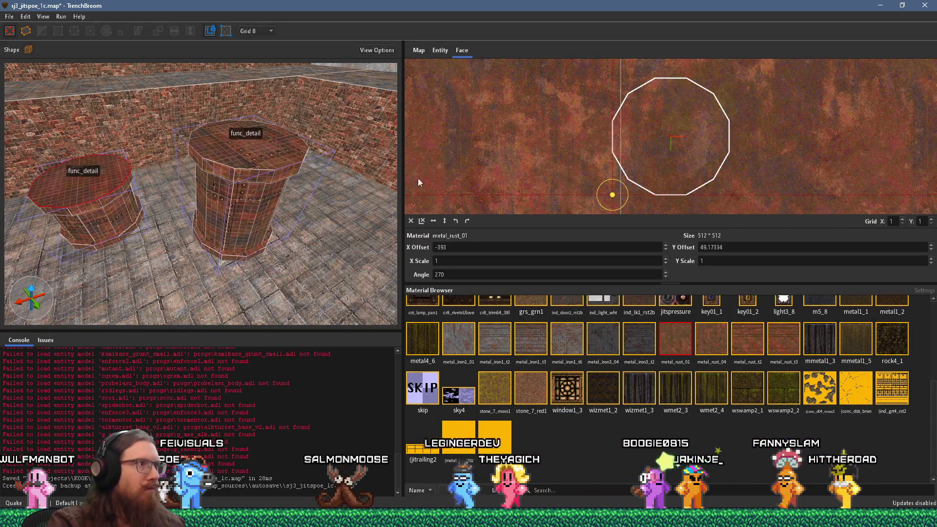
Shift the metal_rust_01 offset to X -506, Y about 86.17, then select the pillar
{"action": "scroll", "coordinate": [289, 222], "scroll_direction": "up", "scroll_amount": 3}
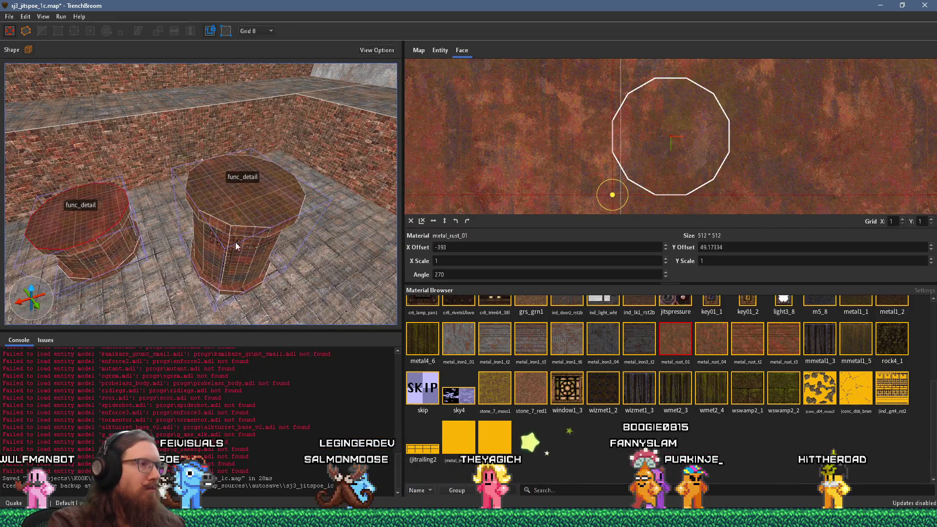
{"action": "scroll", "coordinate": [265, 203], "scroll_direction": "up", "scroll_amount": 3}
{"action": "scroll", "coordinate": [264, 203], "scroll_direction": "up", "scroll_amount": 2}
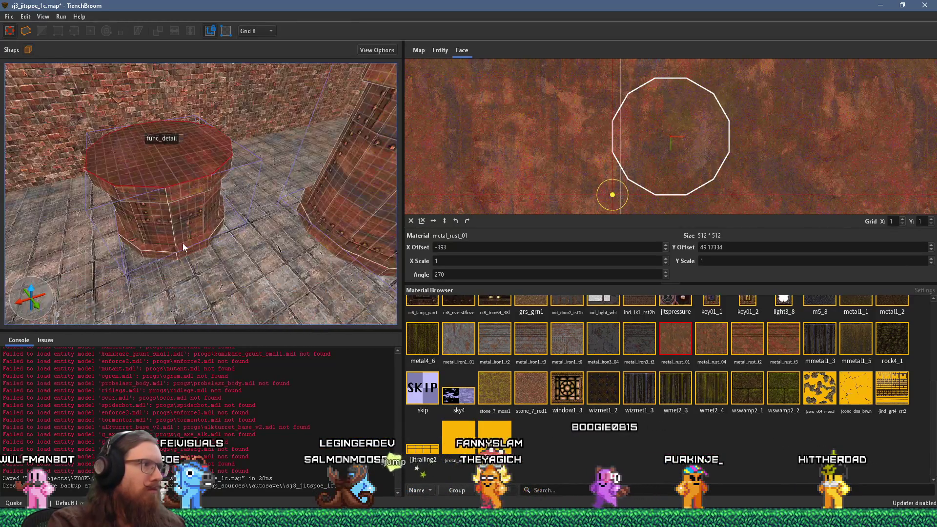
{"action": "scroll", "coordinate": [185, 244], "scroll_direction": "up", "scroll_amount": 2}
{"action": "mouse_move", "coordinate": [470, 194]}
{"action": "left_mouse_down"}
{"action": "mouse_move", "coordinate": [575, 158]}
{"action": "mouse_move", "coordinate": [617, 168]}
{"action": "mouse_move", "coordinate": [637, 157]}
{"action": "left_mouse_up"}
{"action": "scroll", "coordinate": [334, 231], "scroll_direction": "up", "scroll_amount": 3}
{"action": "mouse_move", "coordinate": [161, 187]}
{"action": "left_mouse_down"}
{"action": "mouse_move", "coordinate": [151, 203]}
{"action": "mouse_move", "coordinate": [158, 182]}
{"action": "left_mouse_up"}
{"action": "left_click", "coordinate": [157, 182]}
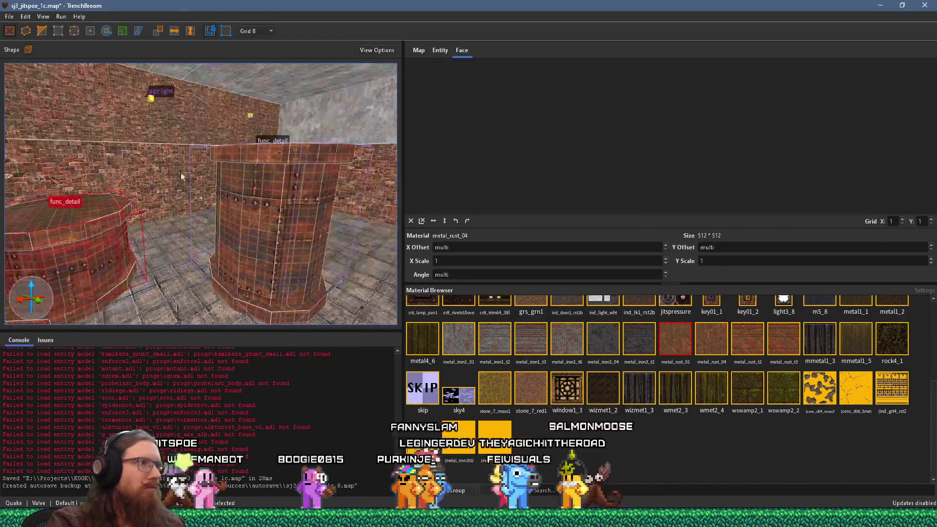
Select the tall pillar and stretch it by raising its top and lowering its bottom
{"action": "scroll", "coordinate": [209, 120], "scroll_direction": "up", "scroll_amount": 5}
{"action": "left_click", "coordinate": [163, 159], "text": "shift"}
{"action": "mouse_move", "coordinate": [207, 184]}
{"action": "left_mouse_down"}
{"action": "mouse_move", "coordinate": [216, 176]}
{"action": "mouse_move", "coordinate": [227, 189]}
{"action": "mouse_move", "coordinate": [210, 175]}
{"action": "mouse_move", "coordinate": [144, 175]}
{"action": "mouse_move", "coordinate": [102, 200]}
{"action": "mouse_move", "coordinate": [112, 186]}
{"action": "mouse_move", "coordinate": [183, 188]}
{"action": "mouse_move", "coordinate": [169, 195]}
{"action": "mouse_move", "coordinate": [269, 174]}
{"action": "mouse_move", "coordinate": [108, 178]}
{"action": "mouse_move", "coordinate": [119, 171]}
{"action": "mouse_move", "coordinate": [207, 210]}
{"action": "mouse_move", "coordinate": [123, 221]}
{"action": "mouse_move", "coordinate": [323, 238]}
{"action": "mouse_move", "coordinate": [203, 232]}
{"action": "mouse_move", "coordinate": [190, 207]}
{"action": "left_mouse_up"}
{"action": "key", "text": "Escape"}
{"action": "left_click", "coordinate": [191, 209]}
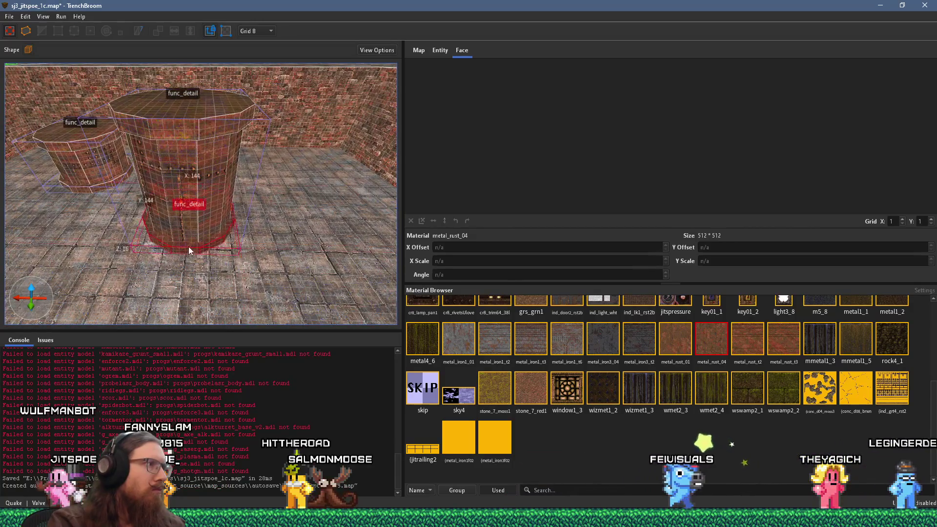
{"action": "mouse_move", "coordinate": [201, 136]}
{"action": "left_mouse_down"}
{"action": "mouse_move", "coordinate": [230, 184]}
{"action": "mouse_move", "coordinate": [222, 195]}
{"action": "mouse_move", "coordinate": [125, 195]}
{"action": "mouse_move", "coordinate": [288, 133]}
{"action": "mouse_move", "coordinate": [219, 180]}
{"action": "mouse_move", "coordinate": [216, 152]}
{"action": "left_mouse_up"}
{"action": "left_click_drag", "start_coordinate": [219, 200], "coordinate": [228, 157]}
{"action": "mouse_move", "coordinate": [229, 228]}
{"action": "left_mouse_down"}
{"action": "mouse_move", "coordinate": [231, 238]}
{"action": "mouse_move", "coordinate": [231, 196]}
{"action": "mouse_move", "coordinate": [223, 215]}
{"action": "left_mouse_up"}
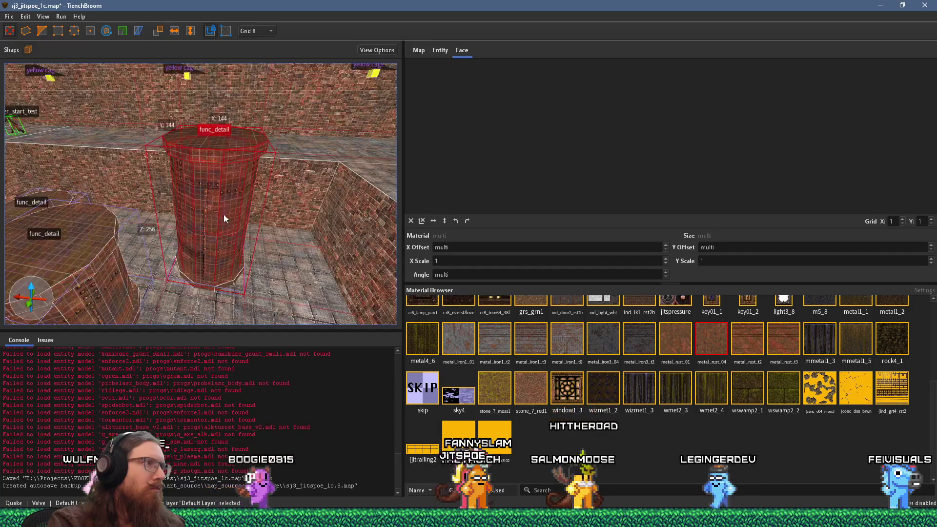
Rotate the pillar about its Z axis, deselect, and select the nearby func_detail pillar
{"action": "left_click", "coordinate": [107, 31]}
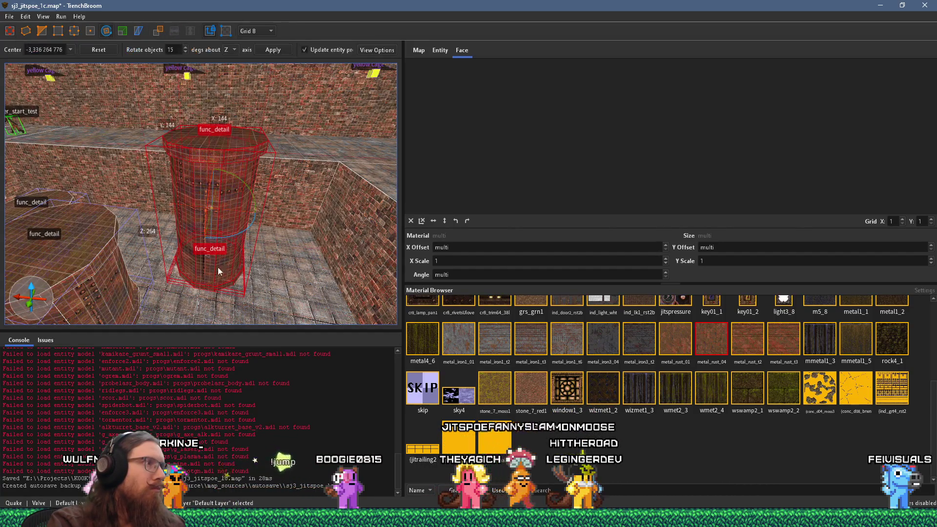
{"action": "left_click_drag", "start_coordinate": [252, 220], "coordinate": [272, 174]}
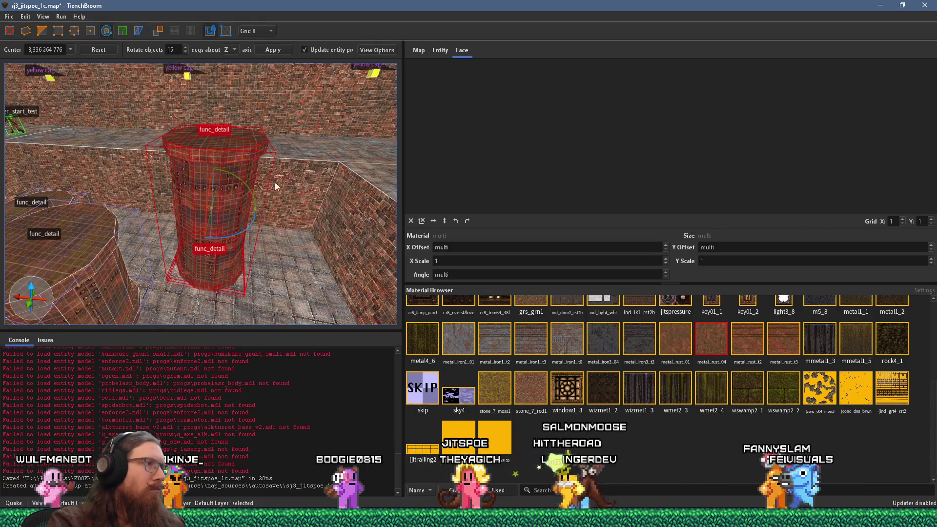
{"action": "key", "text": "Escape"}
{"action": "mouse_move", "coordinate": [212, 199]}
{"action": "left_mouse_down"}
{"action": "mouse_move", "coordinate": [54, 183]}
{"action": "mouse_move", "coordinate": [119, 180]}
{"action": "mouse_move", "coordinate": [102, 167]}
{"action": "mouse_move", "coordinate": [328, 250]}
{"action": "mouse_move", "coordinate": [342, 287]}
{"action": "mouse_move", "coordinate": [245, 218]}
{"action": "mouse_move", "coordinate": [393, 174]}
{"action": "mouse_move", "coordinate": [229, 226]}
{"action": "mouse_move", "coordinate": [148, 193]}
{"action": "mouse_move", "coordinate": [318, 243]}
{"action": "left_mouse_up"}
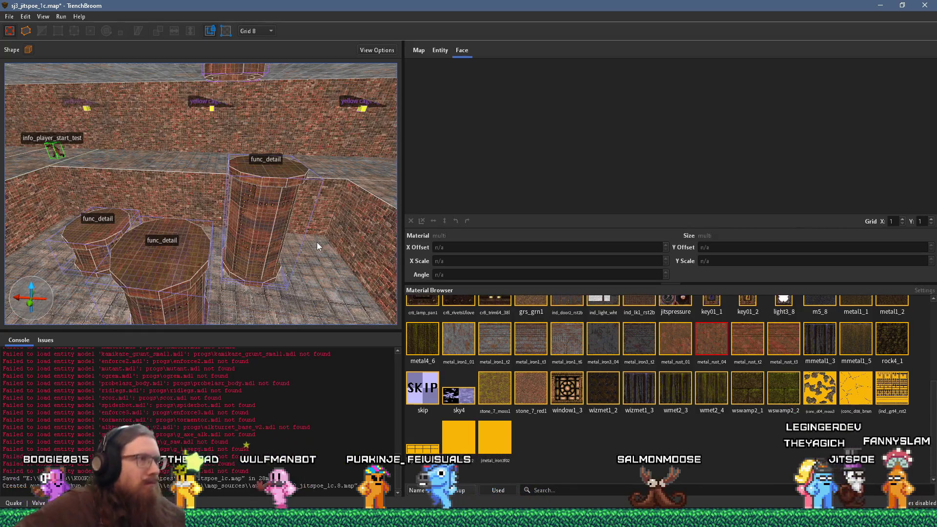
{"action": "mouse_move", "coordinate": [318, 243]}
{"action": "left_mouse_down"}
{"action": "mouse_move", "coordinate": [228, 227]}
{"action": "mouse_move", "coordinate": [260, 250]}
{"action": "mouse_move", "coordinate": [216, 277]}
{"action": "mouse_move", "coordinate": [196, 267]}
{"action": "mouse_move", "coordinate": [176, 237]}
{"action": "mouse_move", "coordinate": [150, 164]}
{"action": "left_mouse_up"}
{"action": "left_click", "coordinate": [218, 222]}
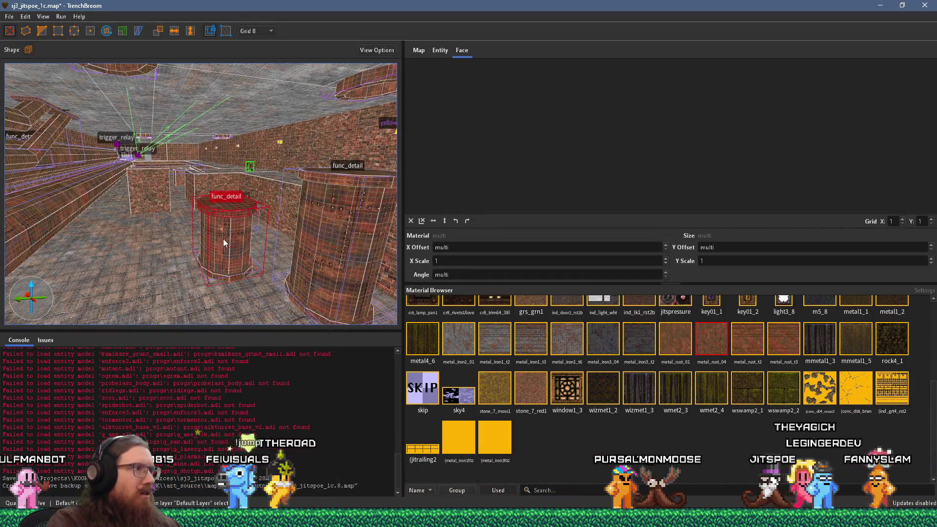
Select the small func_detail pillar and duplicate it with Ctrl+D
{"action": "mouse_move", "coordinate": [217, 266]}
{"action": "left_mouse_down"}
{"action": "mouse_move", "coordinate": [139, 273]}
{"action": "mouse_move", "coordinate": [104, 318]}
{"action": "mouse_move", "coordinate": [145, 247]}
{"action": "mouse_move", "coordinate": [173, 235]}
{"action": "mouse_move", "coordinate": [185, 203]}
{"action": "mouse_move", "coordinate": [252, 162]}
{"action": "mouse_move", "coordinate": [162, 297]}
{"action": "mouse_move", "coordinate": [169, 301]}
{"action": "mouse_move", "coordinate": [142, 313]}
{"action": "left_mouse_up"}
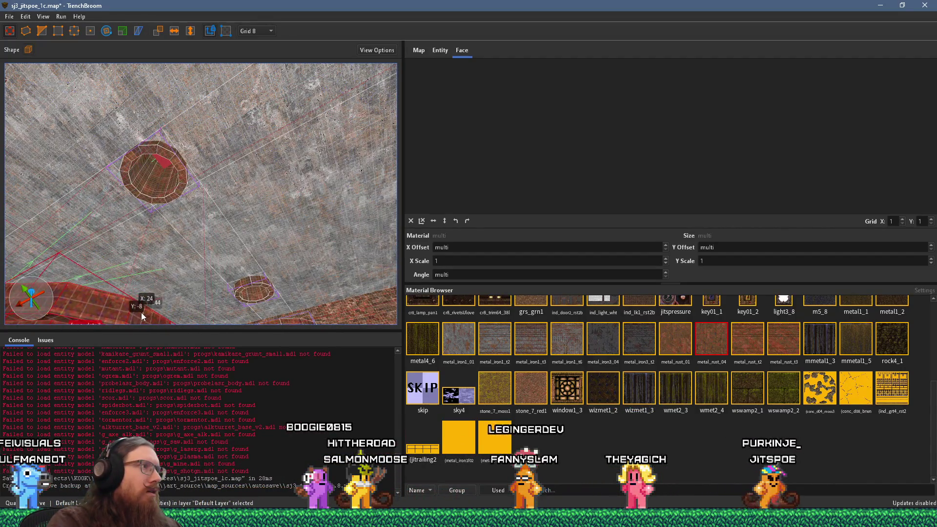
{"action": "scroll", "coordinate": [195, 279], "scroll_direction": "up", "scroll_amount": 2}
{"action": "mouse_move", "coordinate": [195, 280]}
{"action": "left_mouse_down"}
{"action": "mouse_move", "coordinate": [331, 268]}
{"action": "mouse_move", "coordinate": [288, 297]}
{"action": "mouse_move", "coordinate": [302, 296]}
{"action": "mouse_move", "coordinate": [289, 278]}
{"action": "mouse_move", "coordinate": [178, 337]}
{"action": "mouse_move", "coordinate": [299, 218]}
{"action": "mouse_move", "coordinate": [209, 283]}
{"action": "mouse_move", "coordinate": [230, 269]}
{"action": "mouse_move", "coordinate": [218, 255]}
{"action": "mouse_move", "coordinate": [149, 273]}
{"action": "left_mouse_up"}
{"action": "key", "text": "Escape"}
{"action": "mouse_move", "coordinate": [225, 273]}
{"action": "left_mouse_down"}
{"action": "mouse_move", "coordinate": [288, 247]}
{"action": "mouse_move", "coordinate": [255, 273]}
{"action": "mouse_move", "coordinate": [399, 257]}
{"action": "mouse_move", "coordinate": [252, 222]}
{"action": "left_mouse_up"}
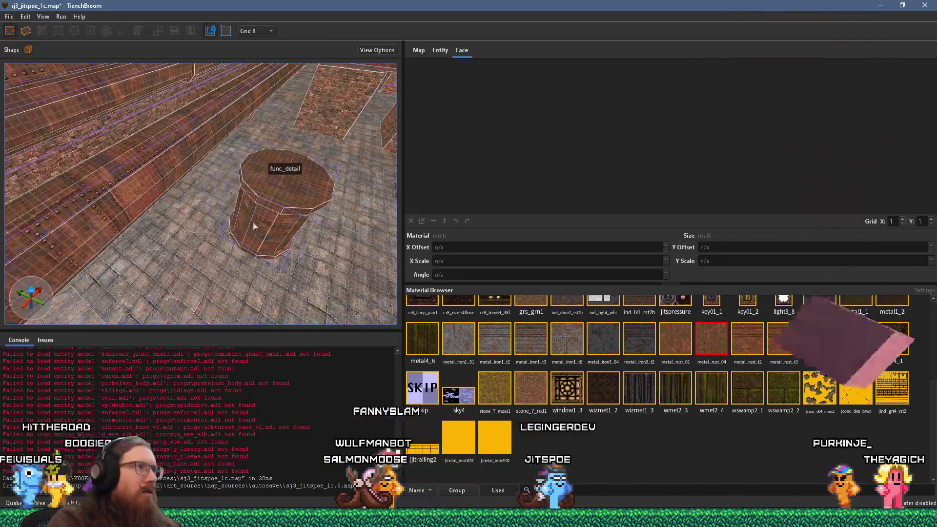
{"action": "left_click_drag", "start_coordinate": [200, 246], "coordinate": [230, 174]}
{"action": "mouse_move", "coordinate": [213, 245]}
{"action": "left_mouse_down"}
{"action": "mouse_move", "coordinate": [105, 295]}
{"action": "mouse_move", "coordinate": [322, 246]}
{"action": "mouse_move", "coordinate": [85, 238]}
{"action": "mouse_move", "coordinate": [194, 164]}
{"action": "mouse_move", "coordinate": [275, 235]}
{"action": "mouse_move", "coordinate": [260, 234]}
{"action": "mouse_move", "coordinate": [258, 220]}
{"action": "mouse_move", "coordinate": [220, 273]}
{"action": "mouse_move", "coordinate": [246, 205]}
{"action": "mouse_move", "coordinate": [169, 304]}
{"action": "left_mouse_up"}
{"action": "left_click", "coordinate": [265, 224]}
{"action": "key", "text": "ctrl+d"}
Move the left pillar right and back across the floor, then deselect it
{"action": "scroll", "coordinate": [169, 303], "scroll_direction": "down", "scroll_amount": 10}
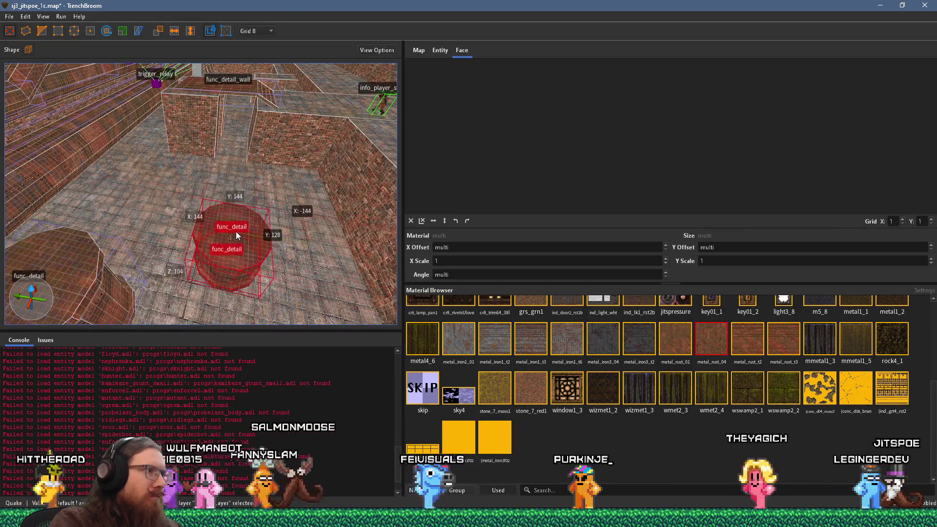
{"action": "mouse_move", "coordinate": [238, 233]}
{"action": "left_mouse_down"}
{"action": "mouse_move", "coordinate": [100, 233]}
{"action": "mouse_move", "coordinate": [211, 146]}
{"action": "left_mouse_up"}
{"action": "left_click", "coordinate": [184, 188]}
{"action": "mouse_move", "coordinate": [181, 217]}
{"action": "left_mouse_down"}
{"action": "mouse_move", "coordinate": [180, 202]}
{"action": "mouse_move", "coordinate": [237, 188]}
{"action": "left_mouse_up"}
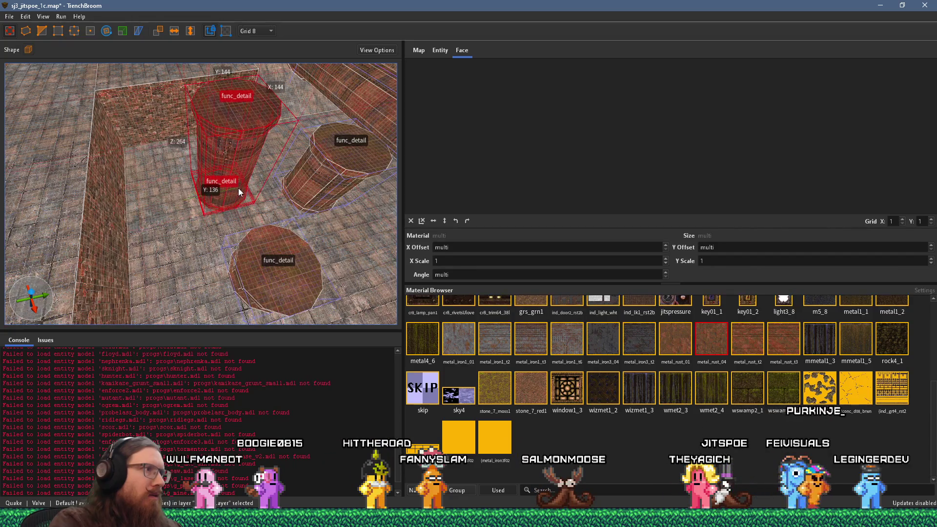
{"action": "scroll", "coordinate": [237, 188], "scroll_direction": "up", "scroll_amount": 5}
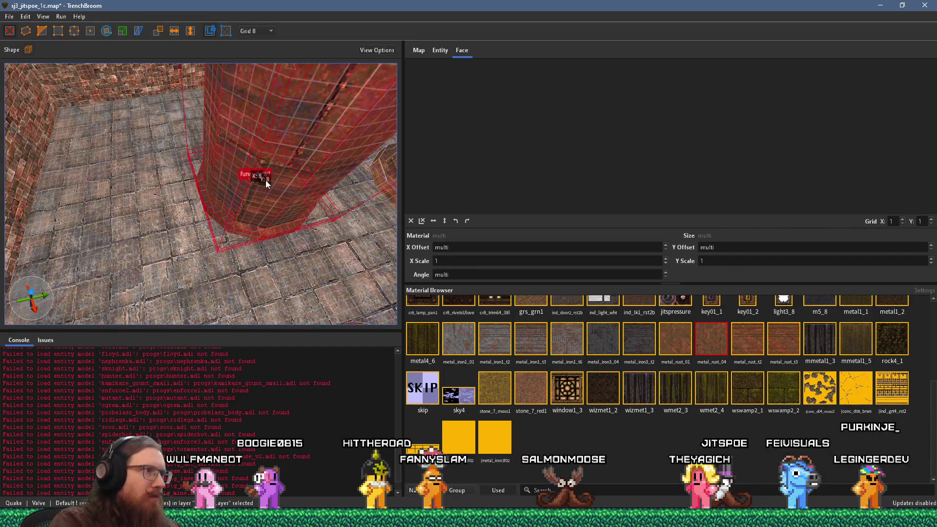
{"action": "mouse_move", "coordinate": [266, 181]}
{"action": "left_mouse_down"}
{"action": "mouse_move", "coordinate": [91, 199]}
{"action": "mouse_move", "coordinate": [207, 226]}
{"action": "mouse_move", "coordinate": [192, 168]}
{"action": "mouse_move", "coordinate": [281, 224]}
{"action": "mouse_move", "coordinate": [253, 251]}
{"action": "mouse_move", "coordinate": [225, 222]}
{"action": "mouse_move", "coordinate": [96, 241]}
{"action": "mouse_move", "coordinate": [107, 255]}
{"action": "mouse_move", "coordinate": [223, 229]}
{"action": "mouse_move", "coordinate": [96, 235]}
{"action": "mouse_move", "coordinate": [222, 246]}
{"action": "mouse_move", "coordinate": [89, 240]}
{"action": "mouse_move", "coordinate": [55, 205]}
{"action": "mouse_move", "coordinate": [193, 147]}
{"action": "mouse_move", "coordinate": [296, 161]}
{"action": "mouse_move", "coordinate": [190, 225]}
{"action": "mouse_move", "coordinate": [215, 221]}
{"action": "mouse_move", "coordinate": [176, 216]}
{"action": "mouse_move", "coordinate": [247, 266]}
{"action": "mouse_move", "coordinate": [298, 270]}
{"action": "mouse_move", "coordinate": [41, 290]}
{"action": "mouse_move", "coordinate": [293, 221]}
{"action": "mouse_move", "coordinate": [149, 233]}
{"action": "mouse_move", "coordinate": [241, 215]}
{"action": "mouse_move", "coordinate": [285, 181]}
{"action": "mouse_move", "coordinate": [82, 211]}
{"action": "mouse_move", "coordinate": [134, 192]}
{"action": "mouse_move", "coordinate": [80, 224]}
{"action": "left_mouse_up"}
{"action": "key", "text": "Escape"}
{"action": "scroll", "coordinate": [213, 191], "scroll_direction": "down", "scroll_amount": 5}
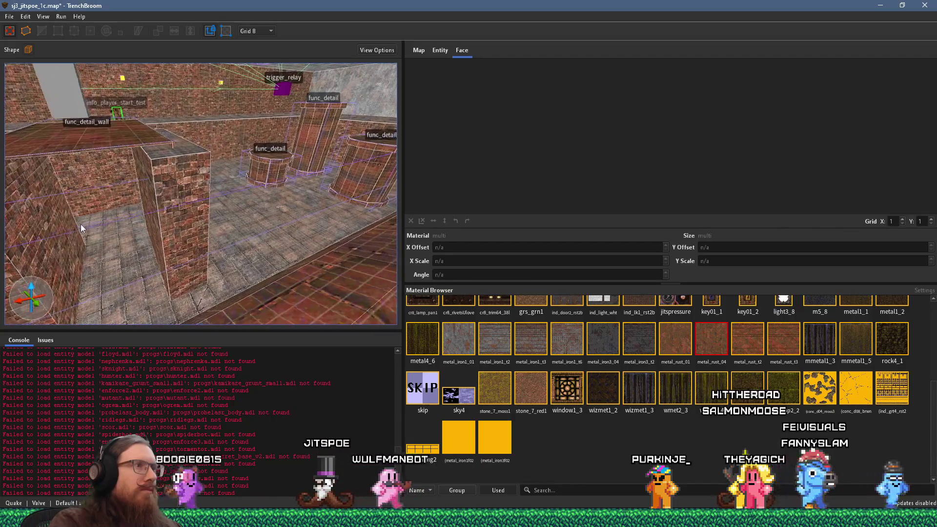
{"action": "mouse_move", "coordinate": [165, 212]}
{"action": "left_mouse_down"}
{"action": "mouse_move", "coordinate": [209, 191]}
{"action": "mouse_move", "coordinate": [135, 173]}
{"action": "mouse_move", "coordinate": [94, 191]}
{"action": "mouse_move", "coordinate": [105, 209]}
{"action": "mouse_move", "coordinate": [155, 210]}
{"action": "mouse_move", "coordinate": [71, 222]}
{"action": "mouse_move", "coordinate": [251, 206]}
{"action": "left_mouse_up"}
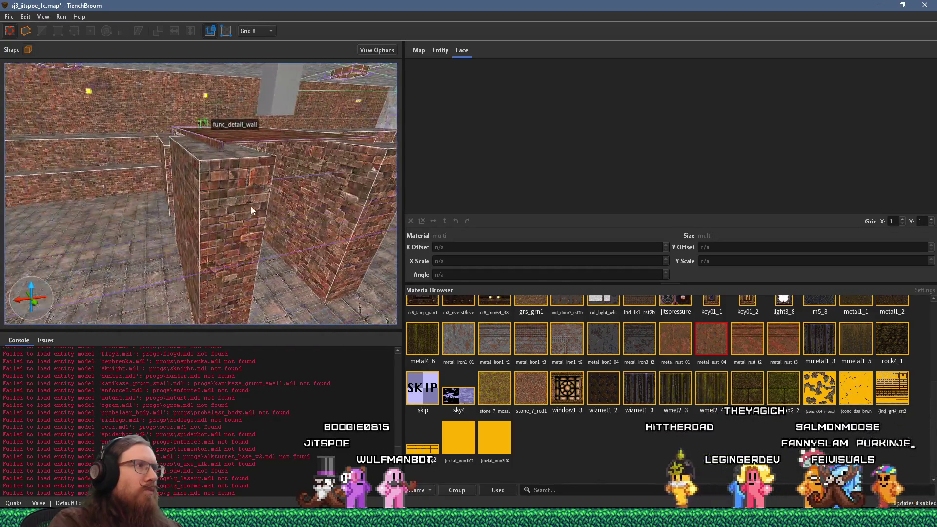
Select the left pipe brush, use its right-click menu, and move it toward the lower left
{"action": "left_click_drag", "start_coordinate": [152, 221], "coordinate": [103, 215]}
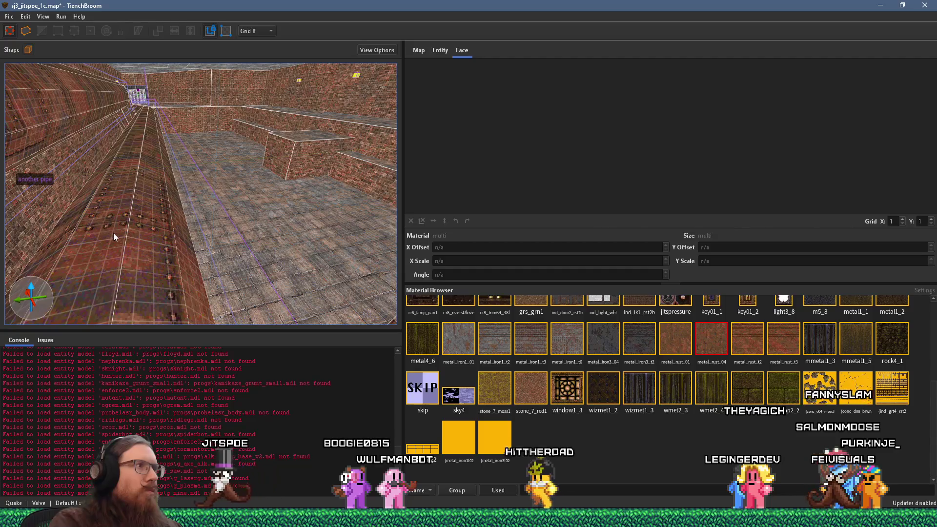
{"action": "mouse_move", "coordinate": [111, 240]}
{"action": "left_mouse_down"}
{"action": "mouse_move", "coordinate": [291, 240]}
{"action": "mouse_move", "coordinate": [282, 235]}
{"action": "mouse_move", "coordinate": [312, 221]}
{"action": "mouse_move", "coordinate": [295, 234]}
{"action": "left_mouse_up"}
{"action": "left_click", "coordinate": [298, 238]}
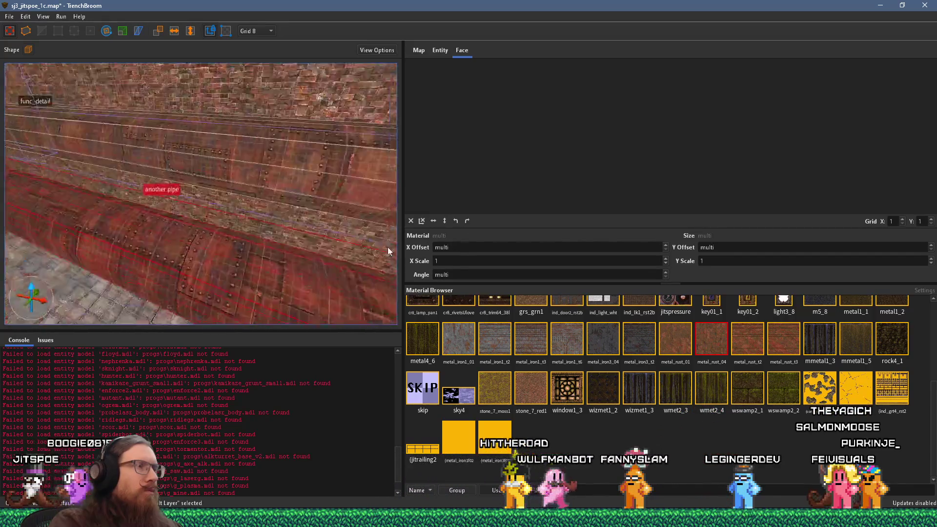
{"action": "key", "text": "Escape"}
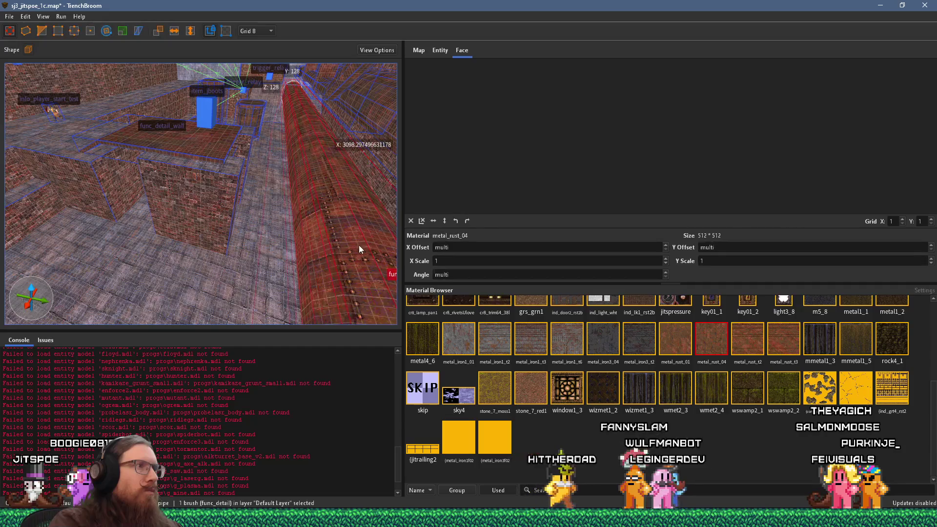
{"action": "left_click", "coordinate": [359, 245]}
{"action": "left_click", "coordinate": [234, 241]}
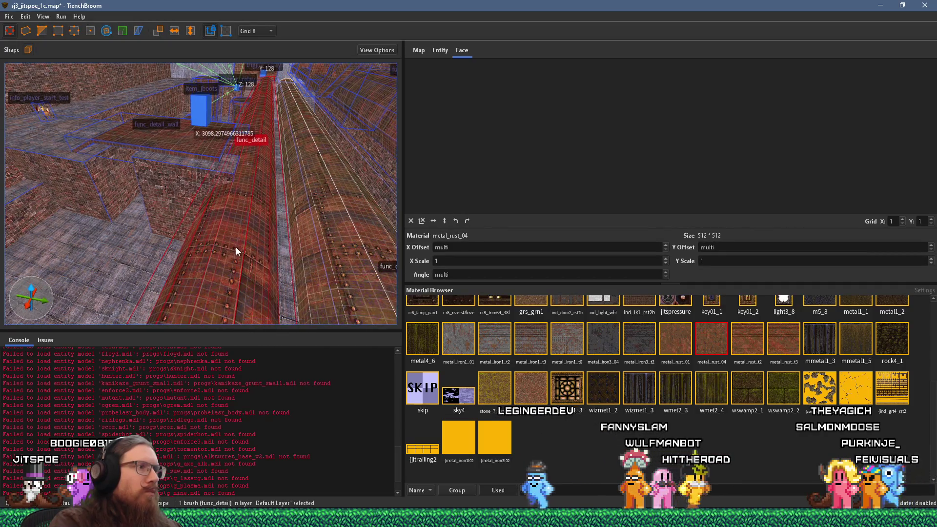
{"action": "right_click", "coordinate": [240, 246]}
{"action": "left_click", "coordinate": [300, 295]}
{"action": "mouse_move", "coordinate": [261, 263]}
{"action": "left_mouse_down"}
{"action": "mouse_move", "coordinate": [167, 281]}
{"action": "mouse_move", "coordinate": [85, 335]}
{"action": "mouse_move", "coordinate": [163, 261]}
{"action": "mouse_move", "coordinate": [137, 245]}
{"action": "mouse_move", "coordinate": [171, 256]}
{"action": "left_mouse_up"}
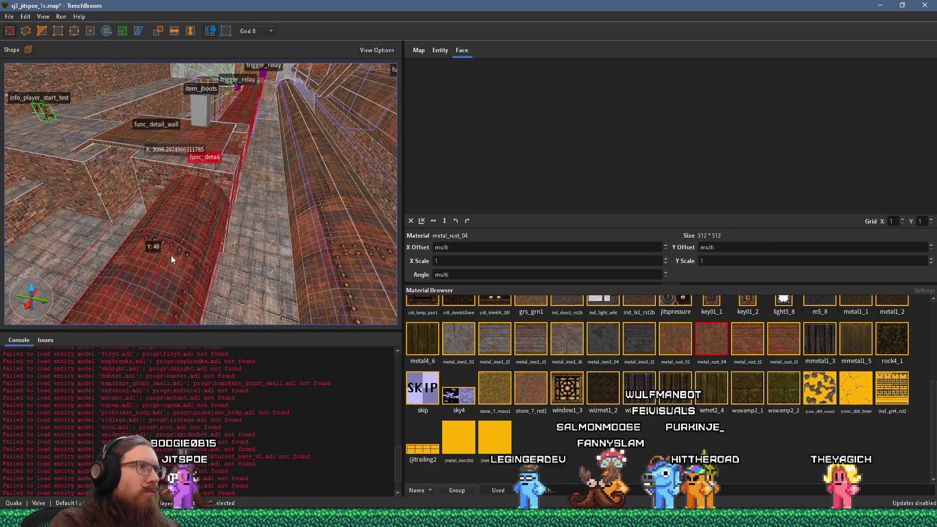
{"action": "mouse_move", "coordinate": [240, 206]}
{"action": "left_mouse_down"}
{"action": "mouse_move", "coordinate": [236, 186]}
{"action": "mouse_move", "coordinate": [172, 232]}
{"action": "mouse_move", "coordinate": [214, 180]}
{"action": "mouse_move", "coordinate": [67, 183]}
{"action": "mouse_move", "coordinate": [185, 161]}
{"action": "mouse_move", "coordinate": [29, 172]}
{"action": "mouse_move", "coordinate": [106, 148]}
{"action": "mouse_move", "coordinate": [156, 209]}
{"action": "mouse_move", "coordinate": [153, 223]}
{"action": "mouse_move", "coordinate": [154, 215]}
{"action": "mouse_move", "coordinate": [106, 219]}
{"action": "mouse_move", "coordinate": [236, 207]}
{"action": "left_mouse_up"}
{"action": "key", "text": "Escape"}
Select the lower pipe brush and slide it along X down the corridor
{"action": "left_click", "coordinate": [234, 211]}
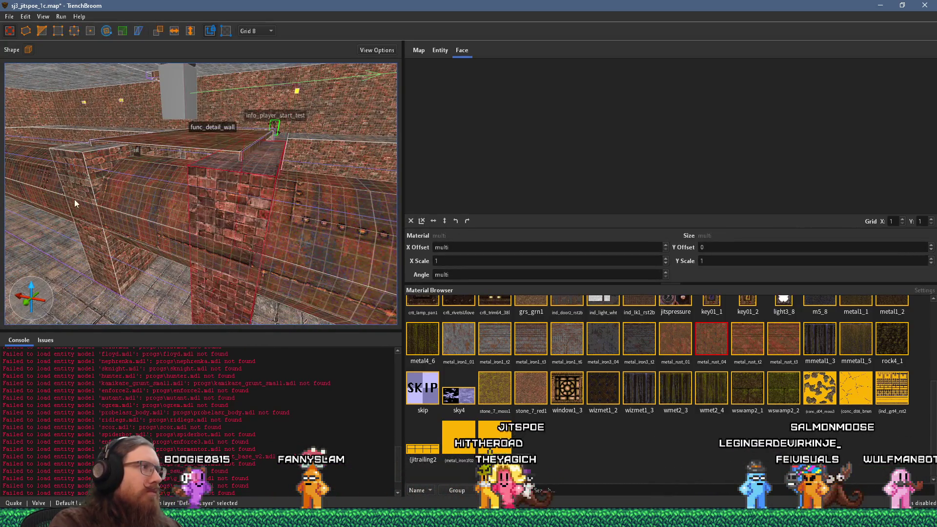
{"action": "left_click", "coordinate": [76, 199], "text": "ctrl"}
{"action": "mouse_move", "coordinate": [75, 202]}
{"action": "left_mouse_down"}
{"action": "mouse_move", "coordinate": [104, 189]}
{"action": "mouse_move", "coordinate": [61, 217]}
{"action": "mouse_move", "coordinate": [75, 270]}
{"action": "mouse_move", "coordinate": [142, 210]}
{"action": "mouse_move", "coordinate": [195, 205]}
{"action": "mouse_move", "coordinate": [193, 192]}
{"action": "mouse_move", "coordinate": [180, 269]}
{"action": "mouse_move", "coordinate": [236, 198]}
{"action": "mouse_move", "coordinate": [173, 195]}
{"action": "mouse_move", "coordinate": [195, 212]}
{"action": "mouse_move", "coordinate": [88, 210]}
{"action": "mouse_move", "coordinate": [131, 205]}
{"action": "left_mouse_up"}
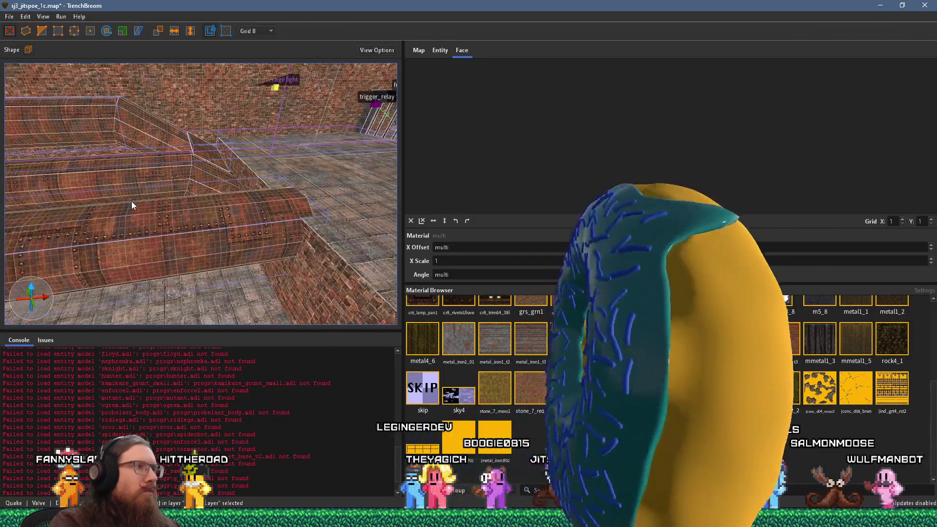
{"action": "left_click", "coordinate": [134, 205]}
{"action": "mouse_move", "coordinate": [229, 217]}
{"action": "left_mouse_down"}
{"action": "mouse_move", "coordinate": [216, 233]}
{"action": "mouse_move", "coordinate": [233, 235]}
{"action": "mouse_move", "coordinate": [122, 201]}
{"action": "mouse_move", "coordinate": [228, 207]}
{"action": "mouse_move", "coordinate": [176, 187]}
{"action": "mouse_move", "coordinate": [191, 224]}
{"action": "mouse_move", "coordinate": [184, 200]}
{"action": "mouse_move", "coordinate": [224, 220]}
{"action": "mouse_move", "coordinate": [224, 198]}
{"action": "mouse_move", "coordinate": [193, 229]}
{"action": "mouse_move", "coordinate": [201, 215]}
{"action": "mouse_move", "coordinate": [141, 206]}
{"action": "mouse_move", "coordinate": [264, 168]}
{"action": "mouse_move", "coordinate": [247, 211]}
{"action": "mouse_move", "coordinate": [39, 257]}
{"action": "mouse_move", "coordinate": [180, 270]}
{"action": "mouse_move", "coordinate": [253, 255]}
{"action": "mouse_move", "coordinate": [125, 182]}
{"action": "mouse_move", "coordinate": [122, 212]}
{"action": "mouse_move", "coordinate": [106, 220]}
{"action": "mouse_move", "coordinate": [191, 201]}
{"action": "mouse_move", "coordinate": [373, 250]}
{"action": "mouse_move", "coordinate": [313, 249]}
{"action": "mouse_move", "coordinate": [319, 230]}
{"action": "mouse_move", "coordinate": [178, 219]}
{"action": "mouse_move", "coordinate": [283, 250]}
{"action": "mouse_move", "coordinate": [232, 237]}
{"action": "mouse_move", "coordinate": [202, 272]}
{"action": "mouse_move", "coordinate": [239, 197]}
{"action": "mouse_move", "coordinate": [184, 248]}
{"action": "mouse_move", "coordinate": [180, 266]}
{"action": "mouse_move", "coordinate": [188, 231]}
{"action": "mouse_move", "coordinate": [247, 225]}
{"action": "mouse_move", "coordinate": [311, 265]}
{"action": "mouse_move", "coordinate": [297, 268]}
{"action": "mouse_move", "coordinate": [306, 241]}
{"action": "left_mouse_up"}
{"action": "mouse_move", "coordinate": [204, 258]}
{"action": "left_mouse_down"}
{"action": "mouse_move", "coordinate": [248, 259]}
{"action": "mouse_move", "coordinate": [279, 245]}
{"action": "left_mouse_up"}
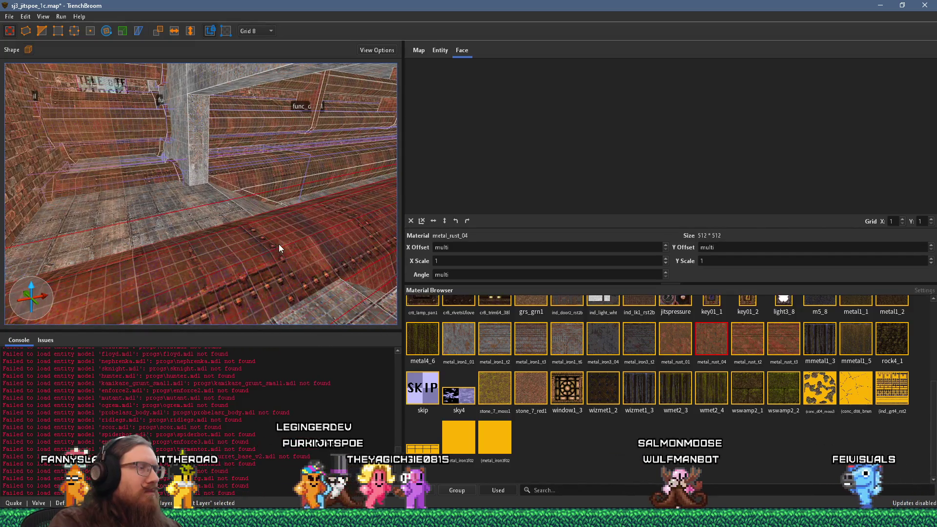
Inspect the pipe junction and select the func_detail block sitting on the pipe
{"action": "key", "text": "Escape"}
{"action": "mouse_move", "coordinate": [84, 199]}
{"action": "left_mouse_down"}
{"action": "mouse_move", "coordinate": [140, 218]}
{"action": "mouse_move", "coordinate": [301, 204]}
{"action": "mouse_move", "coordinate": [406, 219]}
{"action": "mouse_move", "coordinate": [406, 237]}
{"action": "left_mouse_up"}
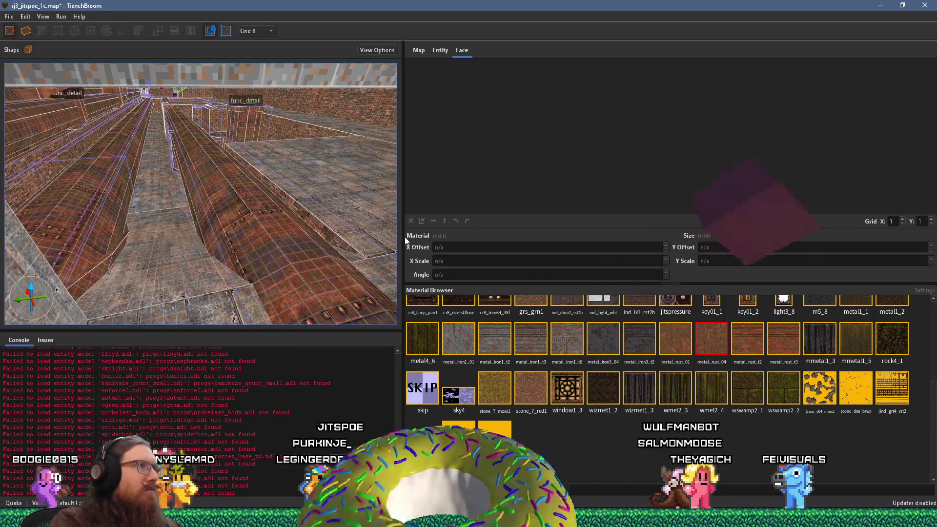
{"action": "mouse_move", "coordinate": [337, 218]}
{"action": "left_mouse_down"}
{"action": "mouse_move", "coordinate": [277, 211]}
{"action": "mouse_move", "coordinate": [243, 216]}
{"action": "mouse_move", "coordinate": [301, 215]}
{"action": "mouse_move", "coordinate": [251, 221]}
{"action": "mouse_move", "coordinate": [195, 210]}
{"action": "mouse_move", "coordinate": [248, 164]}
{"action": "mouse_move", "coordinate": [250, 196]}
{"action": "mouse_move", "coordinate": [246, 106]}
{"action": "mouse_move", "coordinate": [282, 134]}
{"action": "mouse_move", "coordinate": [316, 135]}
{"action": "mouse_move", "coordinate": [196, 160]}
{"action": "left_mouse_up"}
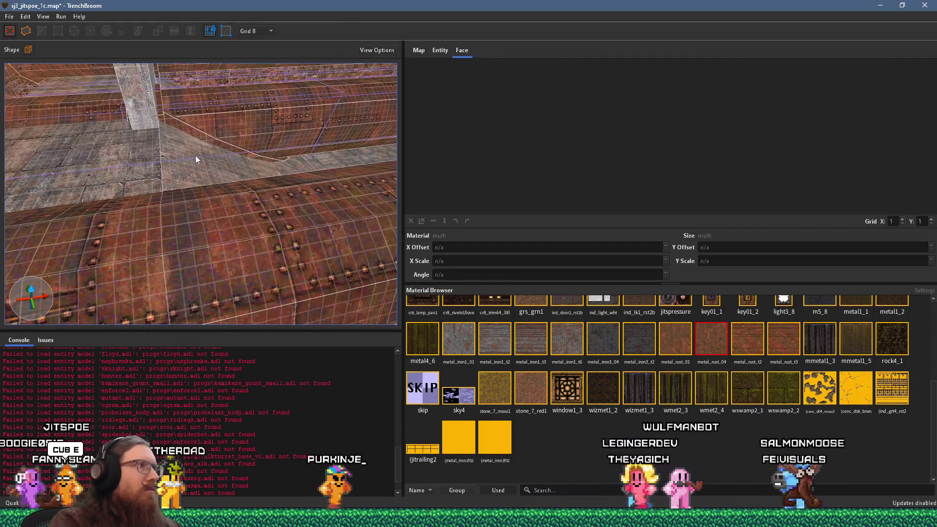
{"action": "left_click", "coordinate": [163, 119]}
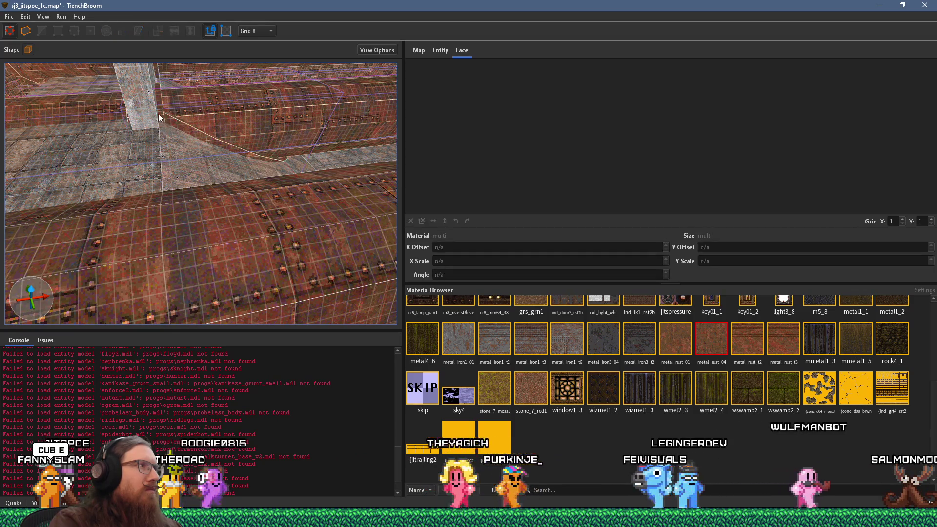
{"action": "left_click", "coordinate": [161, 109]}
{"action": "mouse_move", "coordinate": [179, 124]}
{"action": "left_mouse_down"}
{"action": "mouse_move", "coordinate": [200, 119]}
{"action": "mouse_move", "coordinate": [279, 189]}
{"action": "left_mouse_up"}
{"action": "left_click", "coordinate": [300, 206]}
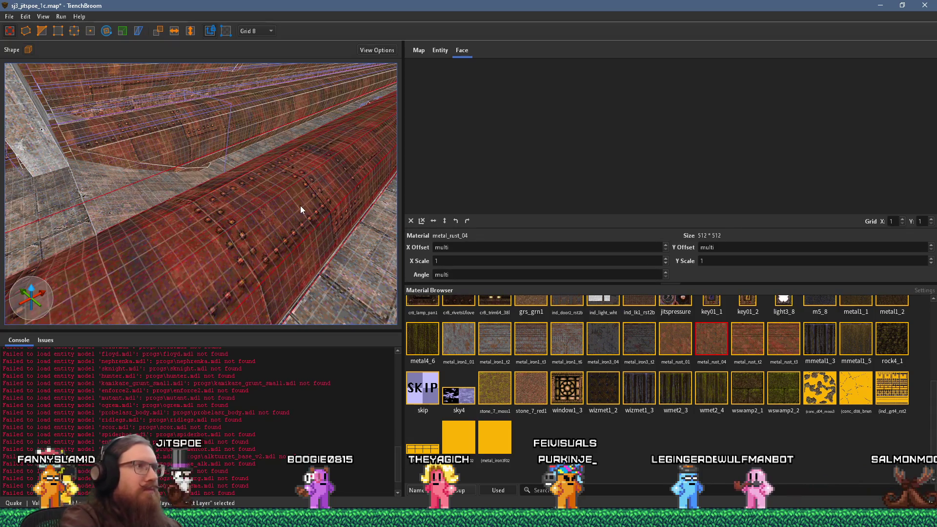
{"action": "left_click", "coordinate": [174, 135]}
Drag the junction block's top face up so its height grows from 40 to 80 units
{"action": "left_click_drag", "start_coordinate": [174, 135], "coordinate": [124, 129]}
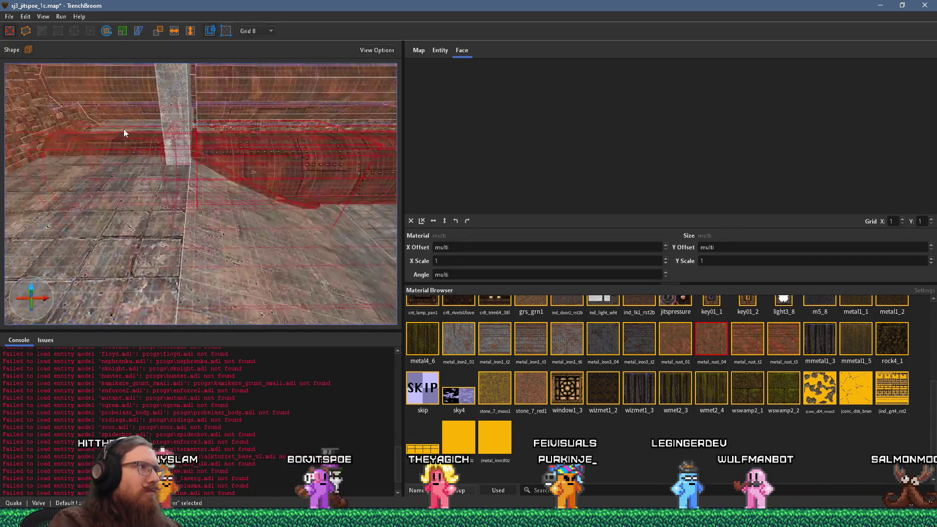
{"action": "mouse_move", "coordinate": [254, 154]}
{"action": "left_mouse_down"}
{"action": "mouse_move", "coordinate": [313, 164]}
{"action": "mouse_move", "coordinate": [174, 128]}
{"action": "mouse_move", "coordinate": [202, 87]}
{"action": "mouse_move", "coordinate": [183, 118]}
{"action": "mouse_move", "coordinate": [402, 140]}
{"action": "mouse_move", "coordinate": [403, 157]}
{"action": "mouse_move", "coordinate": [402, 148]}
{"action": "mouse_move", "coordinate": [263, 147]}
{"action": "mouse_move", "coordinate": [203, 168]}
{"action": "mouse_move", "coordinate": [177, 161]}
{"action": "mouse_move", "coordinate": [244, 226]}
{"action": "mouse_move", "coordinate": [276, 188]}
{"action": "mouse_move", "coordinate": [235, 253]}
{"action": "mouse_move", "coordinate": [165, 265]}
{"action": "mouse_move", "coordinate": [232, 230]}
{"action": "mouse_move", "coordinate": [153, 242]}
{"action": "left_mouse_up"}
{"action": "mouse_move", "coordinate": [211, 214]}
{"action": "left_mouse_down"}
{"action": "mouse_move", "coordinate": [141, 212]}
{"action": "mouse_move", "coordinate": [163, 207]}
{"action": "mouse_move", "coordinate": [133, 202]}
{"action": "mouse_move", "coordinate": [152, 169]}
{"action": "mouse_move", "coordinate": [146, 155]}
{"action": "mouse_move", "coordinate": [257, 184]}
{"action": "left_mouse_up"}
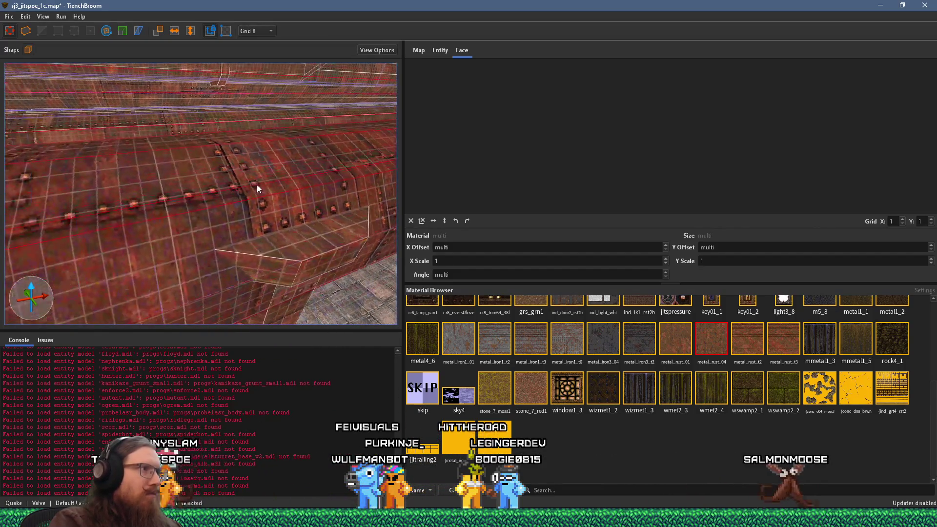
{"action": "mouse_move", "coordinate": [232, 232]}
{"action": "left_mouse_down"}
{"action": "mouse_move", "coordinate": [240, 191]}
{"action": "mouse_move", "coordinate": [219, 223]}
{"action": "mouse_move", "coordinate": [171, 135]}
{"action": "left_mouse_up"}
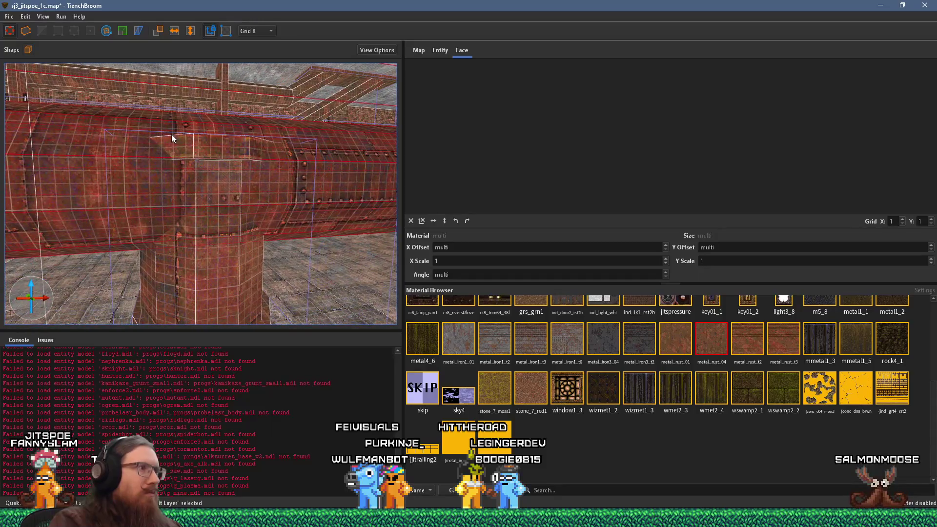
{"action": "left_click", "coordinate": [214, 244]}
{"action": "left_click_drag", "start_coordinate": [214, 237], "coordinate": [217, 271]}
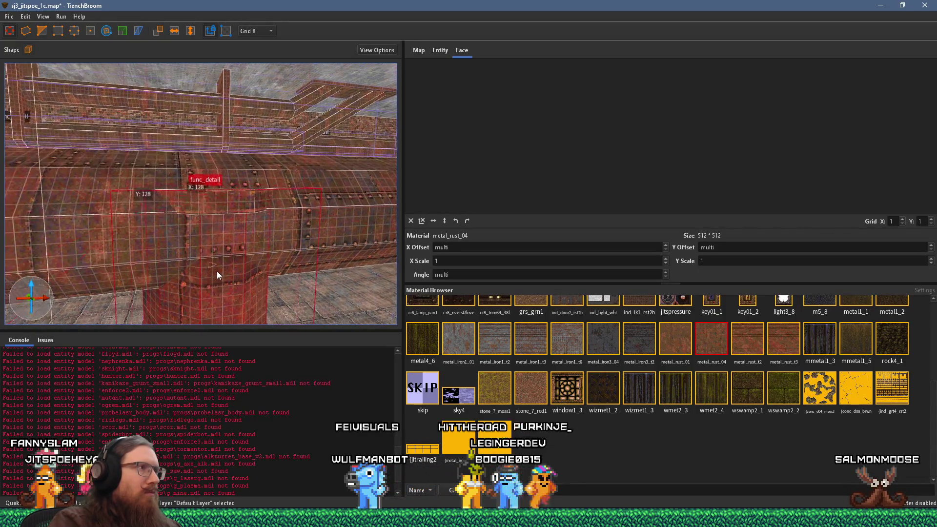
{"action": "left_click", "coordinate": [218, 146], "text": "ctrl"}
{"action": "mouse_move", "coordinate": [218, 146]}
{"action": "left_mouse_down"}
{"action": "mouse_move", "coordinate": [211, 68]}
{"action": "mouse_move", "coordinate": [211, 86]}
{"action": "left_mouse_up"}
{"action": "left_click", "coordinate": [210, 86], "text": "ctrl"}
{"action": "mouse_move", "coordinate": [228, 203]}
{"action": "left_mouse_down"}
{"action": "mouse_move", "coordinate": [231, 115]}
{"action": "mouse_move", "coordinate": [229, 142]}
{"action": "mouse_move", "coordinate": [329, 221]}
{"action": "mouse_move", "coordinate": [288, 235]}
{"action": "mouse_move", "coordinate": [263, 224]}
{"action": "mouse_move", "coordinate": [290, 212]}
{"action": "mouse_move", "coordinate": [299, 191]}
{"action": "mouse_move", "coordinate": [243, 168]}
{"action": "mouse_move", "coordinate": [251, 195]}
{"action": "mouse_move", "coordinate": [150, 129]}
{"action": "left_mouse_up"}
{"action": "left_click", "coordinate": [251, 195]}
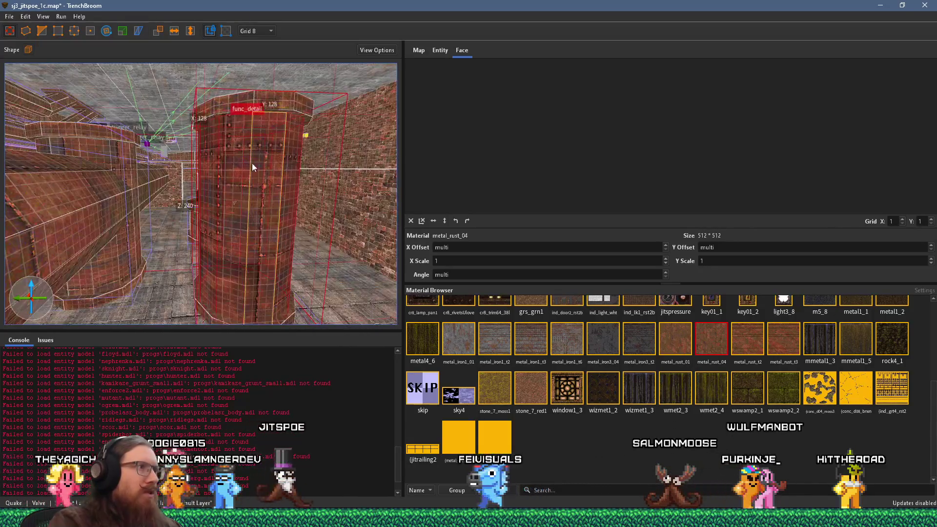
Shorten the pillar below its cap and lower the floating cap onto the pillar top
{"action": "left_click_drag", "start_coordinate": [261, 88], "coordinate": [258, 191]}
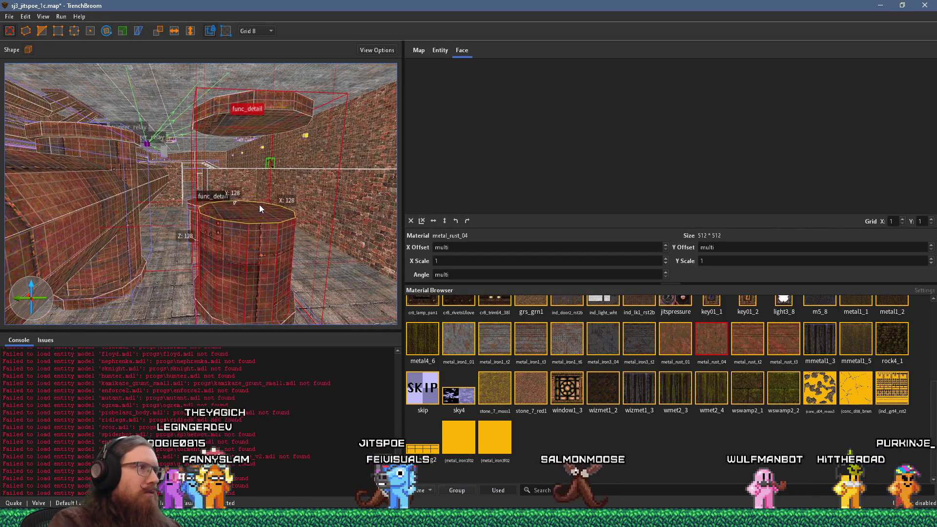
{"action": "left_click", "coordinate": [262, 120]}
{"action": "mouse_move", "coordinate": [266, 109]}
{"action": "left_mouse_down"}
{"action": "mouse_move", "coordinate": [263, 216]}
{"action": "mouse_move", "coordinate": [204, 187]}
{"action": "mouse_move", "coordinate": [274, 204]}
{"action": "mouse_move", "coordinate": [294, 220]}
{"action": "mouse_move", "coordinate": [240, 198]}
{"action": "mouse_move", "coordinate": [213, 205]}
{"action": "mouse_move", "coordinate": [194, 185]}
{"action": "mouse_move", "coordinate": [213, 184]}
{"action": "mouse_move", "coordinate": [129, 209]}
{"action": "mouse_move", "coordinate": [159, 205]}
{"action": "mouse_move", "coordinate": [178, 217]}
{"action": "left_mouse_up"}
{"action": "key", "text": "Escape"}
Reset the texture alignment on the pillar face and select the beam faces
{"action": "left_click", "coordinate": [194, 160], "text": "shift"}
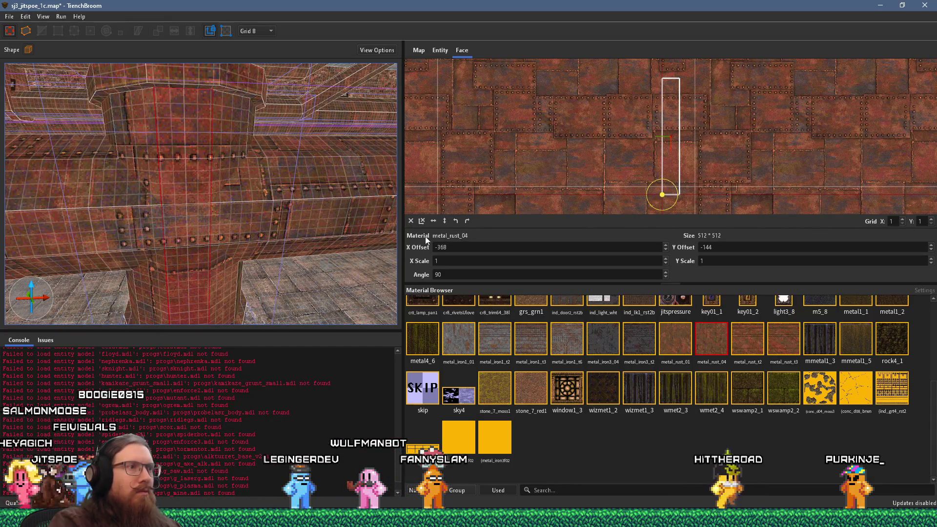
{"action": "left_click", "coordinate": [412, 221]}
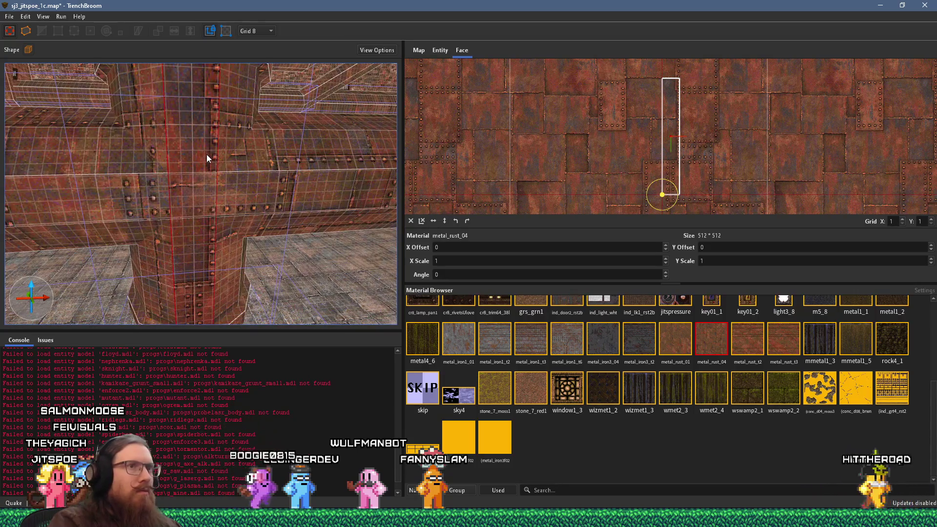
{"action": "left_click", "coordinate": [229, 215], "text": "alt+shift"}
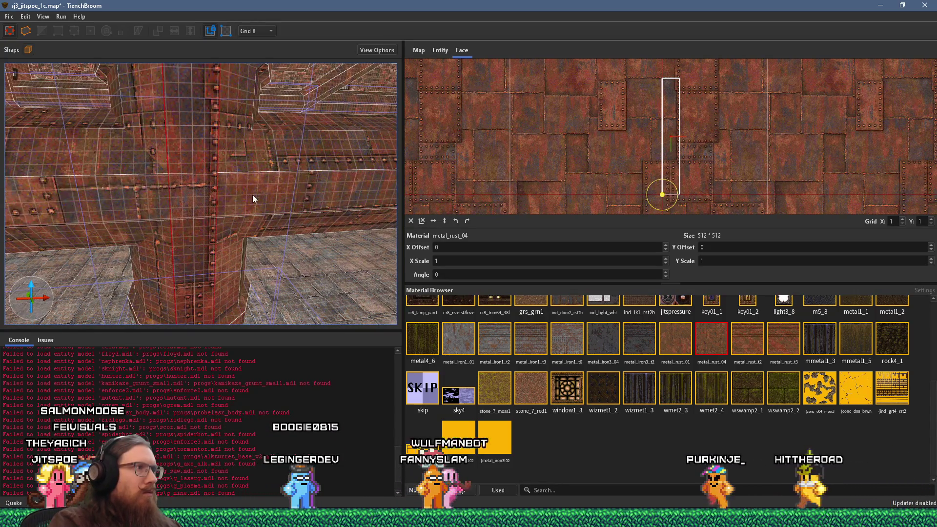
{"action": "left_click", "coordinate": [261, 149], "text": "alt+shift"}
Slide the rusty metal texture sideways and vertically so the rivets line up
{"action": "mouse_move", "coordinate": [257, 233]}
{"action": "left_mouse_down"}
{"action": "mouse_move", "coordinate": [197, 216]}
{"action": "mouse_move", "coordinate": [239, 178]}
{"action": "mouse_move", "coordinate": [182, 194]}
{"action": "left_mouse_up"}
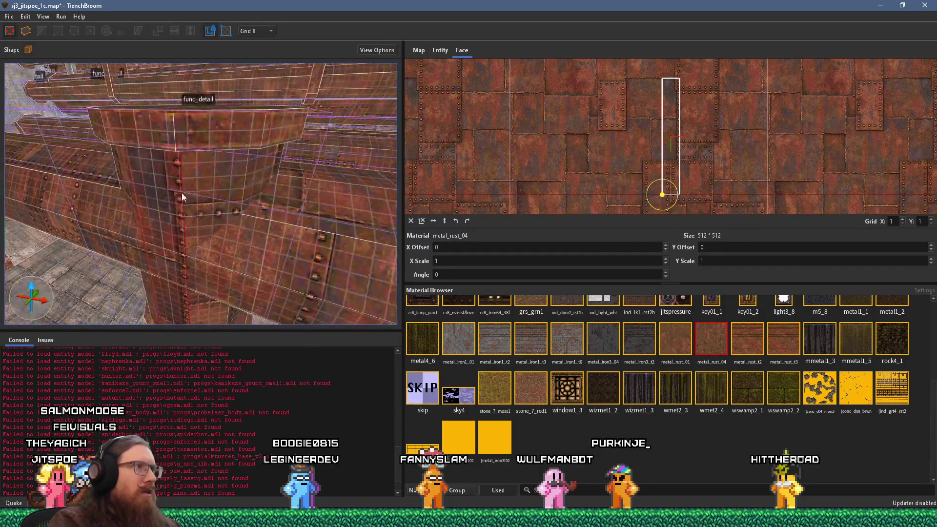
{"action": "mouse_move", "coordinate": [269, 173]}
{"action": "left_mouse_down"}
{"action": "mouse_move", "coordinate": [194, 178]}
{"action": "mouse_move", "coordinate": [176, 196]}
{"action": "left_mouse_up"}
{"action": "mouse_move", "coordinate": [245, 192]}
{"action": "left_mouse_down"}
{"action": "mouse_move", "coordinate": [249, 181]}
{"action": "mouse_move", "coordinate": [235, 171]}
{"action": "mouse_move", "coordinate": [230, 186]}
{"action": "left_mouse_up"}
{"action": "mouse_move", "coordinate": [299, 202]}
{"action": "left_mouse_down"}
{"action": "mouse_move", "coordinate": [163, 135]}
{"action": "mouse_move", "coordinate": [144, 148]}
{"action": "left_mouse_up"}
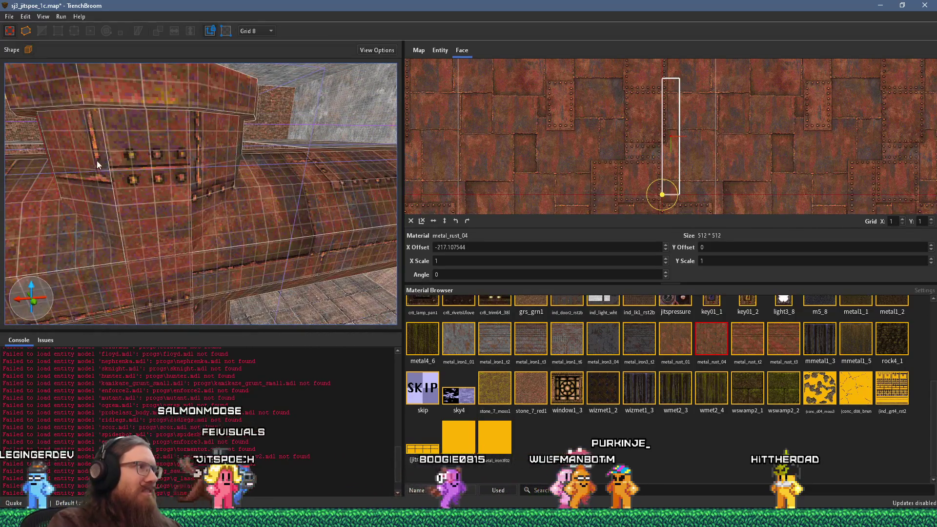
{"action": "mouse_move", "coordinate": [198, 172]}
{"action": "left_mouse_down"}
{"action": "mouse_move", "coordinate": [234, 167]}
{"action": "mouse_move", "coordinate": [134, 185]}
{"action": "mouse_move", "coordinate": [230, 176]}
{"action": "mouse_move", "coordinate": [153, 172]}
{"action": "mouse_move", "coordinate": [237, 162]}
{"action": "mouse_move", "coordinate": [343, 130]}
{"action": "left_mouse_up"}
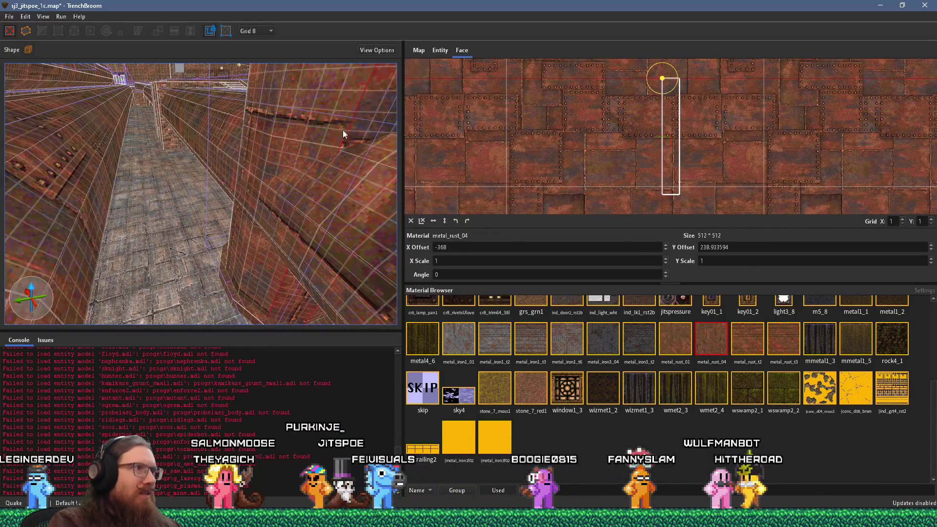
{"action": "mouse_move", "coordinate": [276, 147]}
{"action": "left_mouse_down"}
{"action": "mouse_move", "coordinate": [243, 143]}
{"action": "mouse_move", "coordinate": [278, 172]}
{"action": "mouse_move", "coordinate": [263, 186]}
{"action": "mouse_move", "coordinate": [221, 194]}
{"action": "mouse_move", "coordinate": [289, 189]}
{"action": "mouse_move", "coordinate": [266, 175]}
{"action": "mouse_move", "coordinate": [229, 183]}
{"action": "mouse_move", "coordinate": [300, 199]}
{"action": "mouse_move", "coordinate": [357, 188]}
{"action": "left_mouse_up"}
{"action": "mouse_move", "coordinate": [288, 193]}
{"action": "left_mouse_down"}
{"action": "mouse_move", "coordinate": [249, 196]}
{"action": "mouse_move", "coordinate": [340, 195]}
{"action": "mouse_move", "coordinate": [240, 203]}
{"action": "mouse_move", "coordinate": [340, 192]}
{"action": "mouse_move", "coordinate": [159, 179]}
{"action": "mouse_move", "coordinate": [129, 162]}
{"action": "mouse_move", "coordinate": [219, 191]}
{"action": "left_mouse_up"}
{"action": "key", "text": "ctrl+z"}
Offset the long beam face's metal_rust_04 texture to about X -137.15, Y 445.78
{"action": "mouse_move", "coordinate": [193, 239]}
{"action": "left_mouse_down"}
{"action": "mouse_move", "coordinate": [193, 231]}
{"action": "mouse_move", "coordinate": [249, 265]}
{"action": "mouse_move", "coordinate": [239, 178]}
{"action": "mouse_move", "coordinate": [275, 252]}
{"action": "mouse_move", "coordinate": [198, 237]}
{"action": "mouse_move", "coordinate": [316, 219]}
{"action": "mouse_move", "coordinate": [306, 227]}
{"action": "mouse_move", "coordinate": [218, 162]}
{"action": "mouse_move", "coordinate": [171, 158]}
{"action": "mouse_move", "coordinate": [234, 128]}
{"action": "mouse_move", "coordinate": [183, 185]}
{"action": "mouse_move", "coordinate": [298, 100]}
{"action": "mouse_move", "coordinate": [367, 91]}
{"action": "mouse_move", "coordinate": [330, 106]}
{"action": "mouse_move", "coordinate": [361, 141]}
{"action": "mouse_move", "coordinate": [359, 211]}
{"action": "mouse_move", "coordinate": [288, 187]}
{"action": "mouse_move", "coordinate": [202, 292]}
{"action": "left_mouse_up"}
{"action": "left_click", "coordinate": [202, 241]}
{"action": "left_click", "coordinate": [160, 247]}
{"action": "mouse_move", "coordinate": [160, 246]}
{"action": "left_mouse_down"}
{"action": "mouse_move", "coordinate": [162, 236]}
{"action": "mouse_move", "coordinate": [180, 270]}
{"action": "mouse_move", "coordinate": [91, 282]}
{"action": "mouse_move", "coordinate": [123, 286]}
{"action": "mouse_move", "coordinate": [144, 278]}
{"action": "mouse_move", "coordinate": [144, 269]}
{"action": "mouse_move", "coordinate": [256, 264]}
{"action": "mouse_move", "coordinate": [138, 192]}
{"action": "mouse_move", "coordinate": [121, 236]}
{"action": "mouse_move", "coordinate": [235, 212]}
{"action": "mouse_move", "coordinate": [177, 228]}
{"action": "left_mouse_up"}
Make both round pillars structural, then move them into one func_detail entity
{"action": "key", "text": "w"}
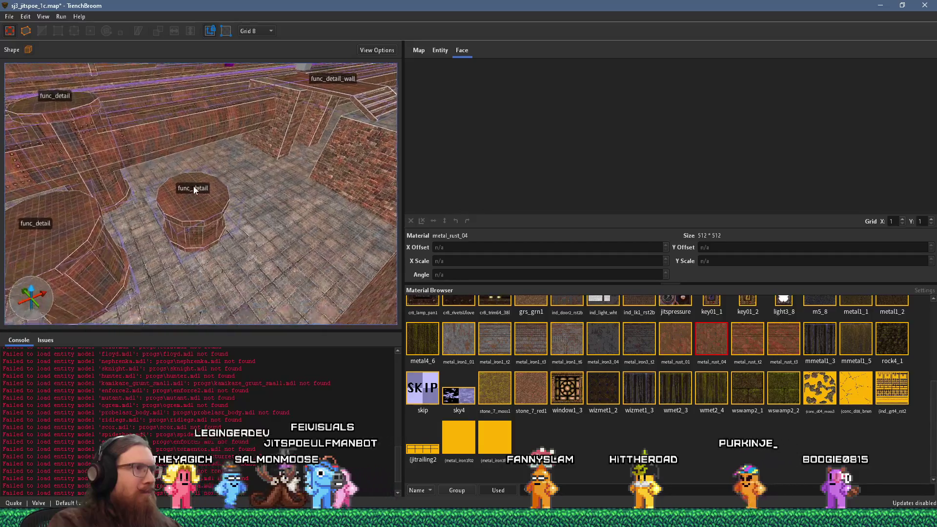
{"action": "left_click", "coordinate": [132, 173]}
{"action": "right_click", "coordinate": [179, 96]}
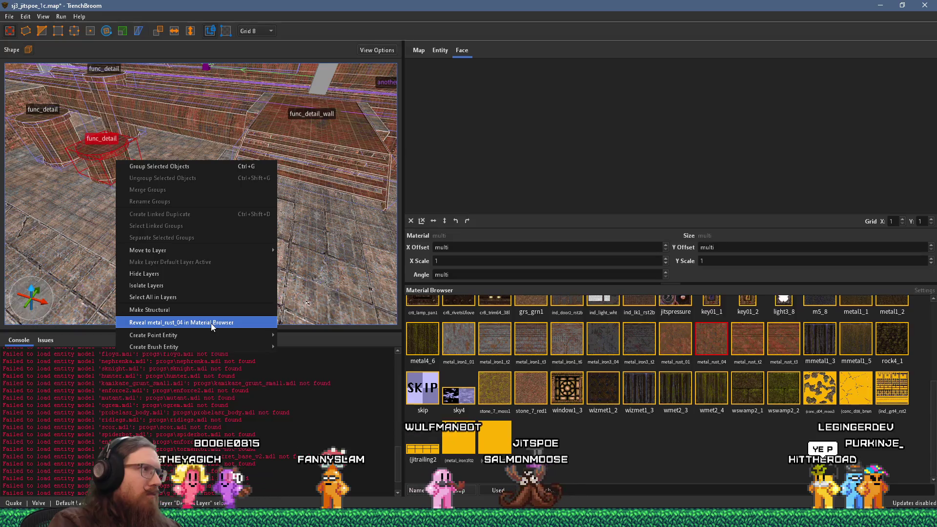
{"action": "key", "text": "Escape"}
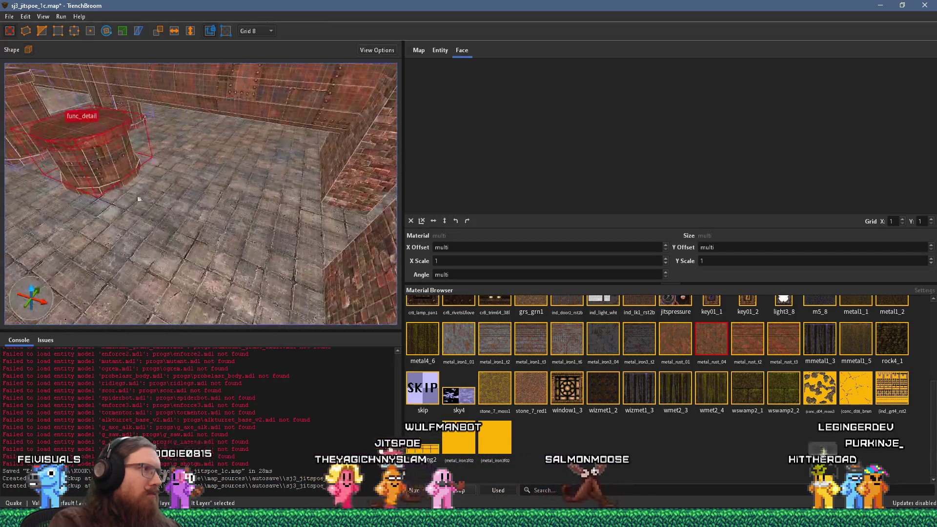
{"action": "left_click", "coordinate": [123, 173], "text": "ctrl"}
{"action": "right_click", "coordinate": [124, 181]}
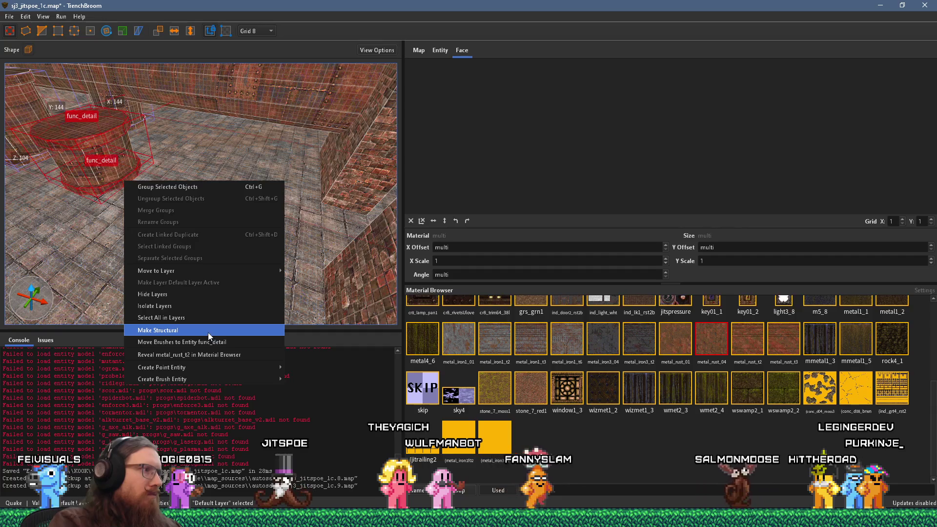
{"action": "left_click", "coordinate": [208, 332]}
{"action": "right_click", "coordinate": [127, 163]}
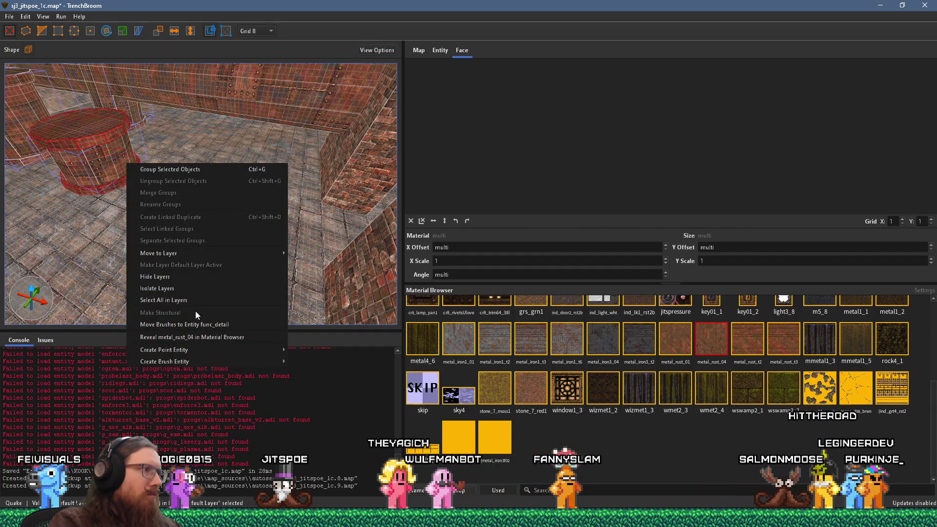
{"action": "left_click", "coordinate": [191, 325]}
Delete the func_detail_wall brush beside the riveted pipe walls
{"action": "mouse_move", "coordinate": [96, 172]}
{"action": "left_mouse_down"}
{"action": "mouse_move", "coordinate": [118, 186]}
{"action": "mouse_move", "coordinate": [235, 214]}
{"action": "mouse_move", "coordinate": [154, 193]}
{"action": "left_mouse_up"}
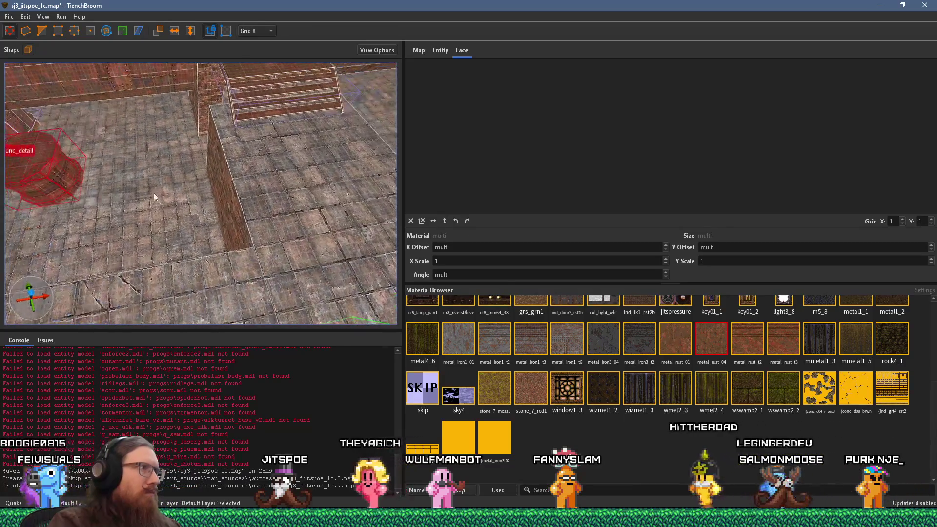
{"action": "mouse_move", "coordinate": [273, 185]}
{"action": "left_mouse_down"}
{"action": "mouse_move", "coordinate": [234, 176]}
{"action": "mouse_move", "coordinate": [224, 194]}
{"action": "mouse_move", "coordinate": [254, 189]}
{"action": "left_mouse_up"}
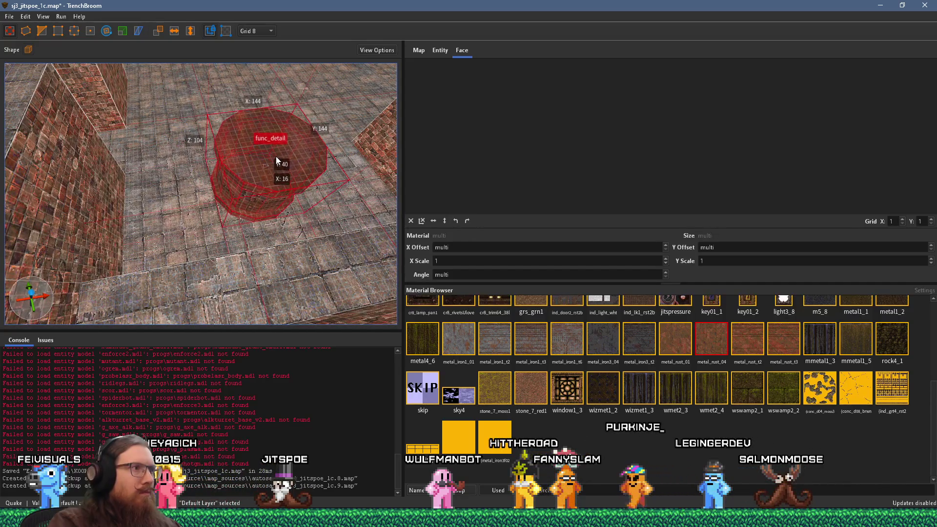
{"action": "mouse_move", "coordinate": [276, 156]}
{"action": "left_mouse_down"}
{"action": "mouse_move", "coordinate": [189, 194]}
{"action": "mouse_move", "coordinate": [307, 199]}
{"action": "mouse_move", "coordinate": [20, 163]}
{"action": "mouse_move", "coordinate": [214, 163]}
{"action": "mouse_move", "coordinate": [197, 184]}
{"action": "mouse_move", "coordinate": [158, 194]}
{"action": "mouse_move", "coordinate": [91, 191]}
{"action": "mouse_move", "coordinate": [267, 198]}
{"action": "mouse_move", "coordinate": [15, 174]}
{"action": "left_mouse_up"}
{"action": "mouse_move", "coordinate": [179, 190]}
{"action": "left_mouse_down"}
{"action": "mouse_move", "coordinate": [177, 242]}
{"action": "mouse_move", "coordinate": [210, 224]}
{"action": "mouse_move", "coordinate": [365, 233]}
{"action": "left_mouse_up"}
{"action": "key", "text": "Escape"}
{"action": "left_click", "coordinate": [282, 243]}
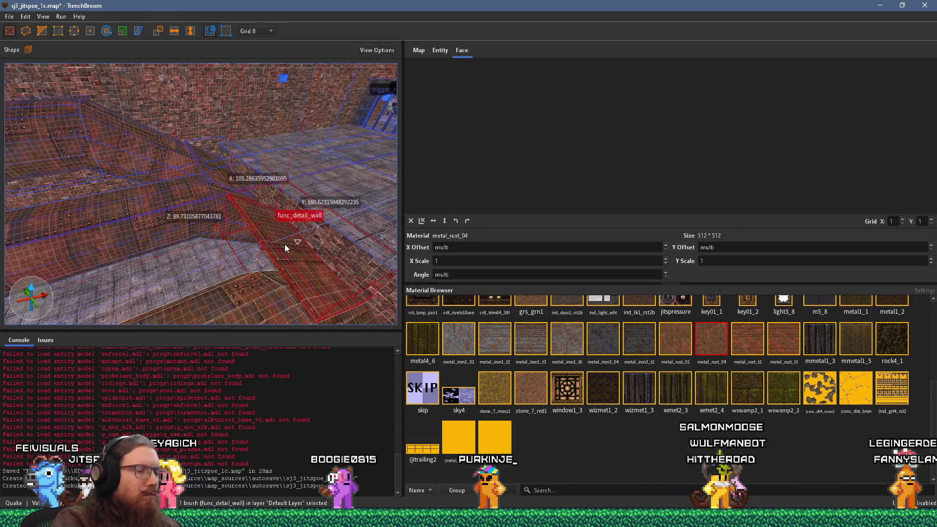
{"action": "key", "text": "Delete"}
Remove the small func_detail_wall brush on the stairs from the another pipe group
{"action": "mouse_move", "coordinate": [277, 242]}
{"action": "left_mouse_down"}
{"action": "mouse_move", "coordinate": [199, 233]}
{"action": "mouse_move", "coordinate": [204, 106]}
{"action": "mouse_move", "coordinate": [173, 155]}
{"action": "mouse_move", "coordinate": [186, 202]}
{"action": "mouse_move", "coordinate": [235, 153]}
{"action": "left_mouse_up"}
{"action": "left_click", "coordinate": [239, 154]}
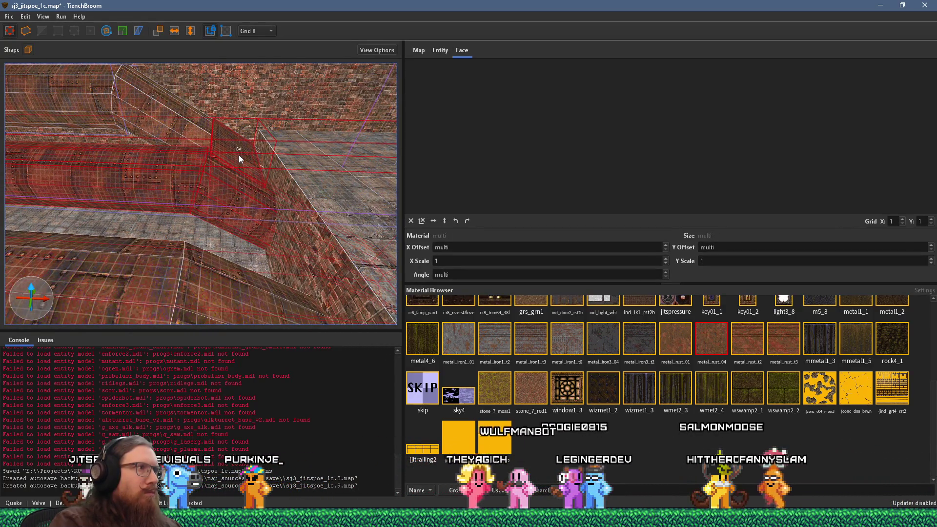
{"action": "left_click", "coordinate": [239, 155]}
{"action": "right_click", "coordinate": [232, 153]}
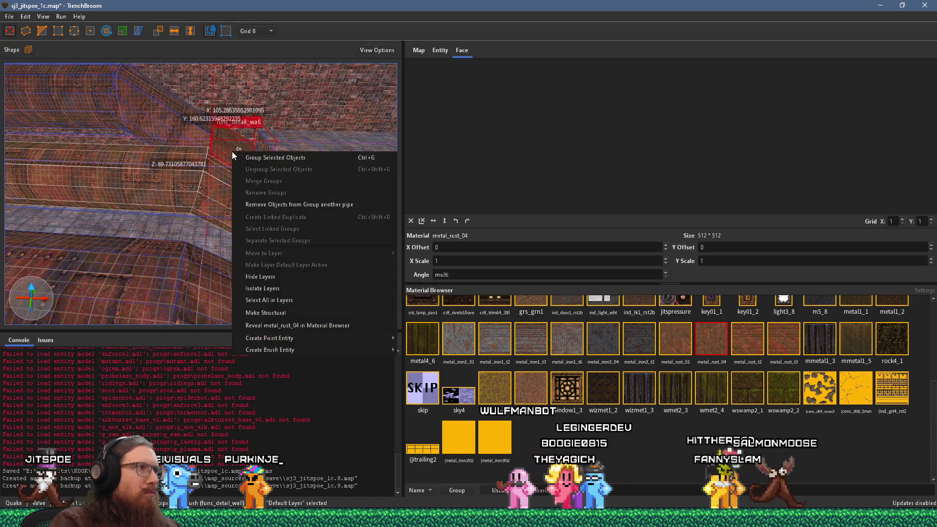
{"action": "left_click", "coordinate": [301, 204]}
{"action": "key", "text": "Escape"}
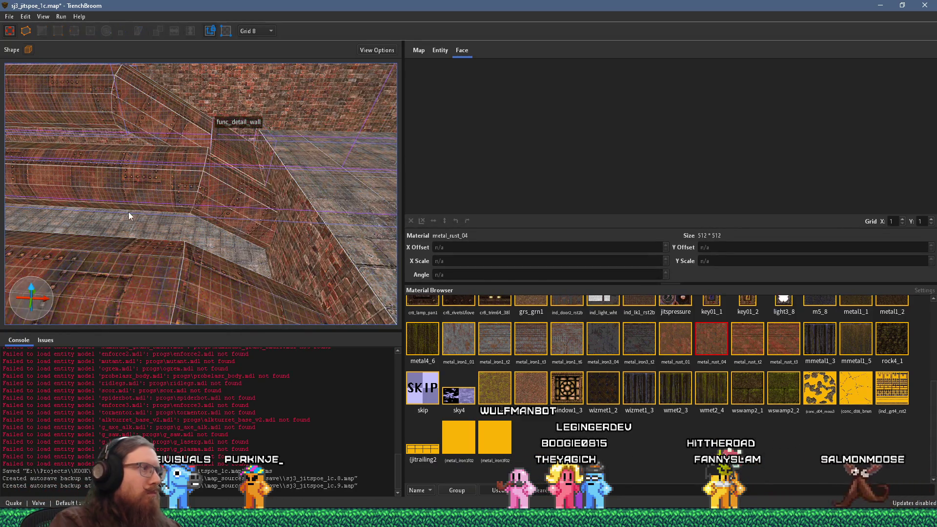
{"action": "scroll", "coordinate": [128, 212], "scroll_direction": "up", "scroll_amount": 10}
{"action": "scroll", "coordinate": [137, 277], "scroll_direction": "down", "scroll_amount": 5}
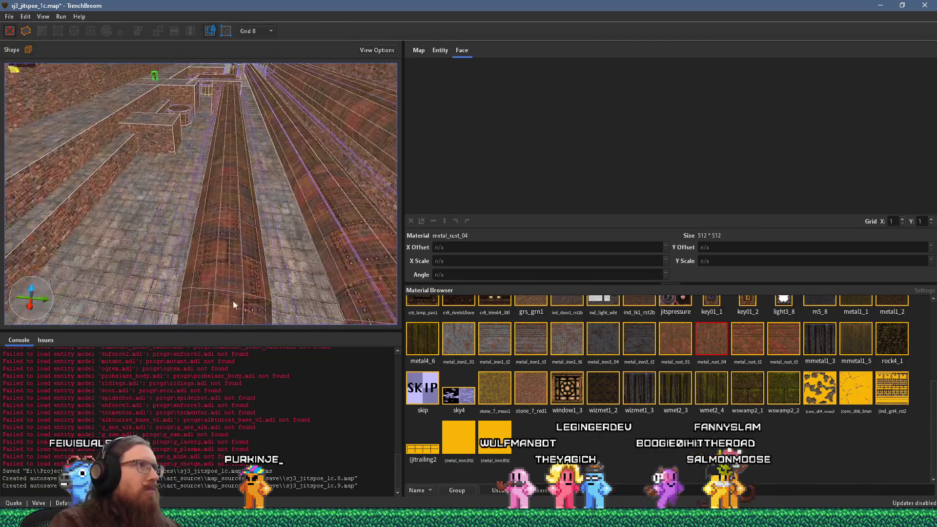
{"action": "scroll", "coordinate": [279, 192], "scroll_direction": "down", "scroll_amount": 5}
{"action": "scroll", "coordinate": [219, 235], "scroll_direction": "up", "scroll_amount": 5}
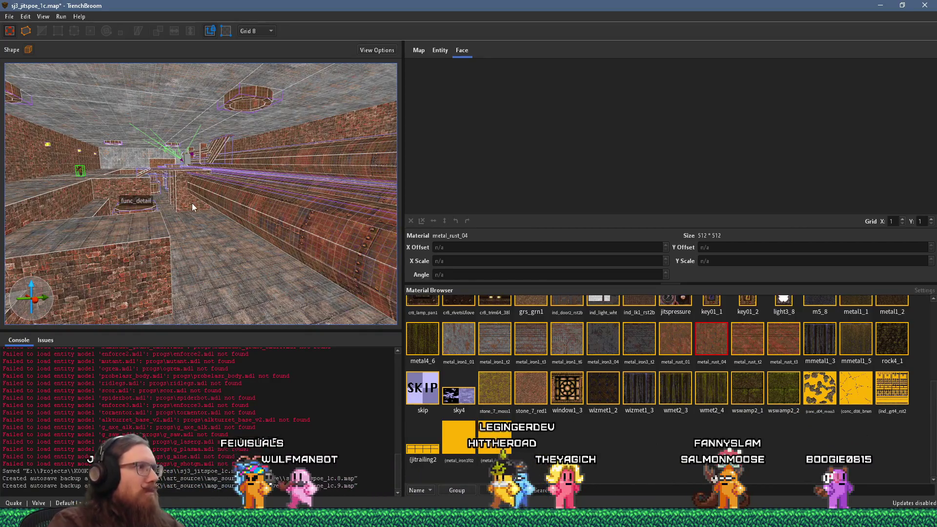
{"action": "scroll", "coordinate": [191, 203], "scroll_direction": "up", "scroll_amount": 6}
{"action": "scroll", "coordinate": [182, 177], "scroll_direction": "up", "scroll_amount": 8}
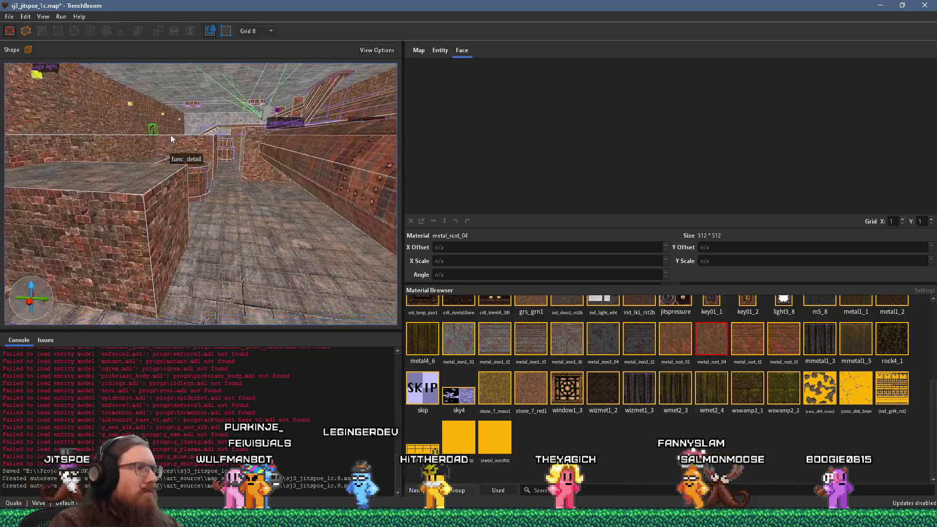
{"action": "key", "text": "s"}
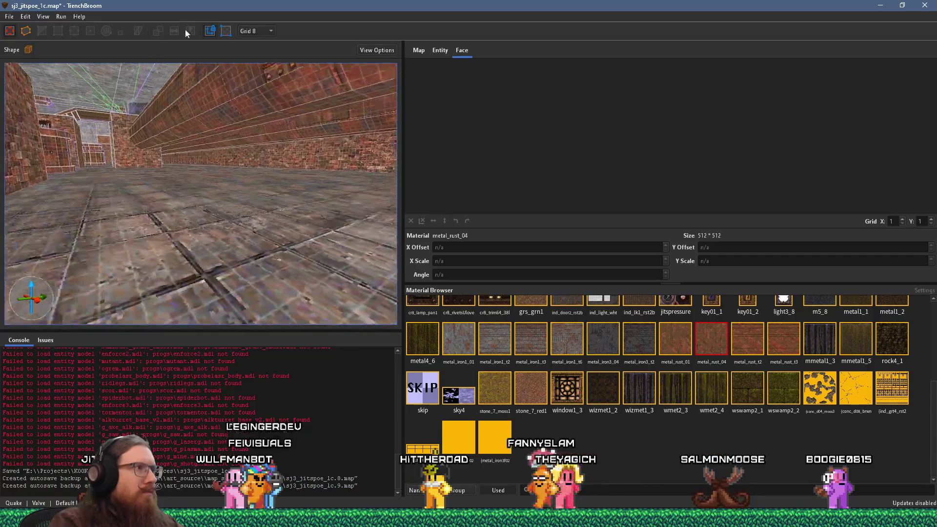
{"action": "key", "text": "d"}
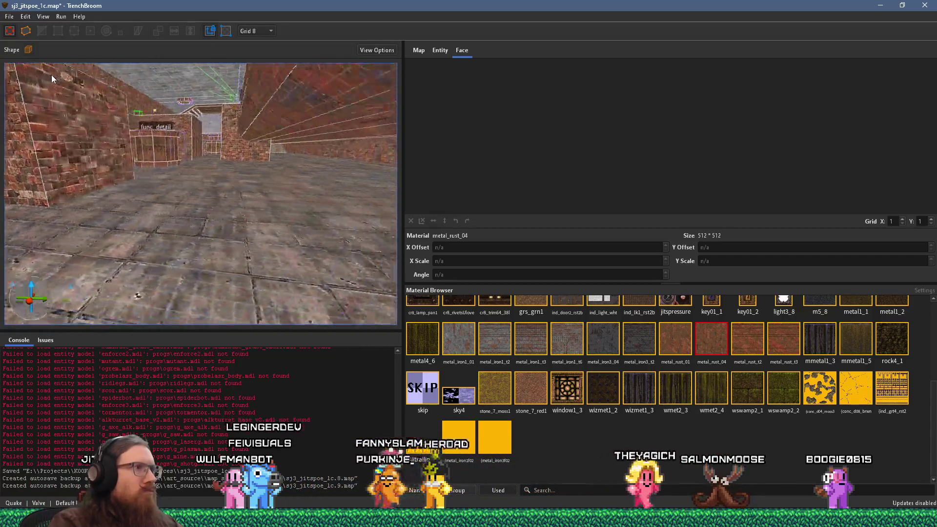
{"action": "key", "text": "s"}
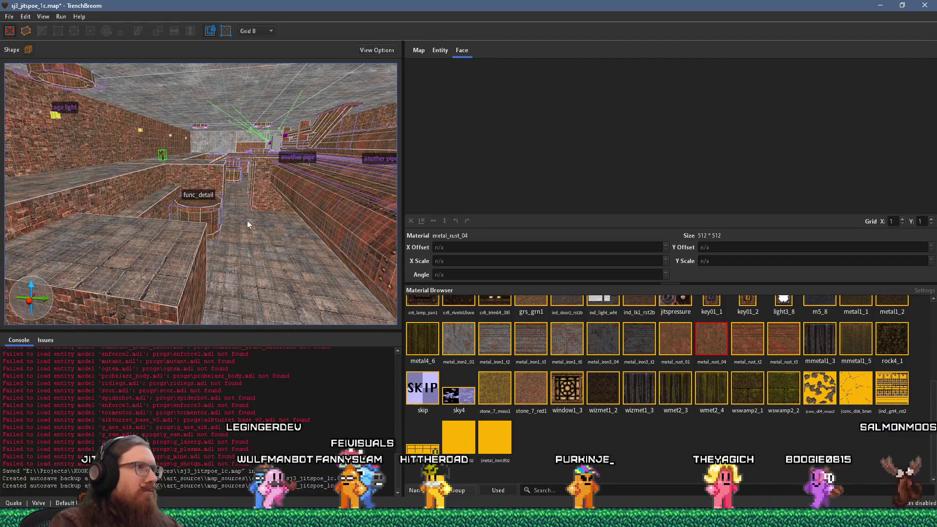
{"action": "key", "text": "w"}
{"action": "key", "text": "a"}
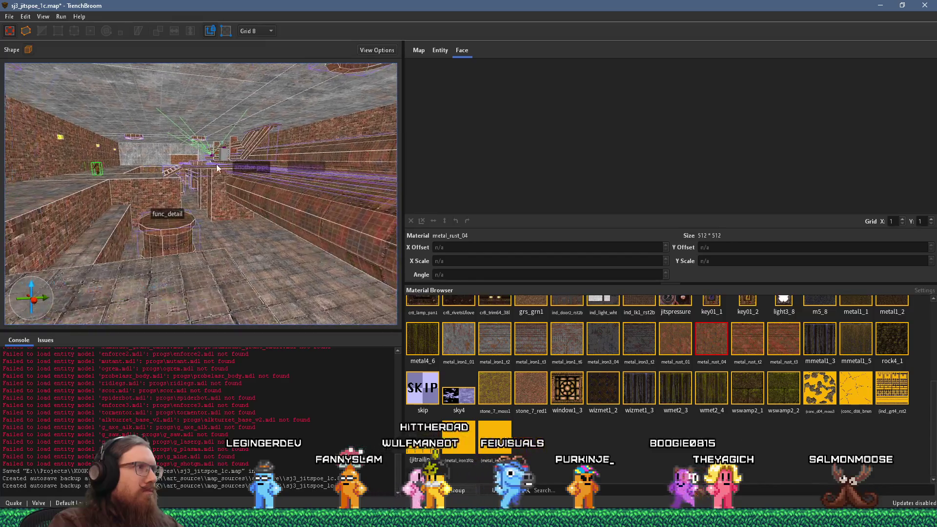
{"action": "key", "text": "w"}
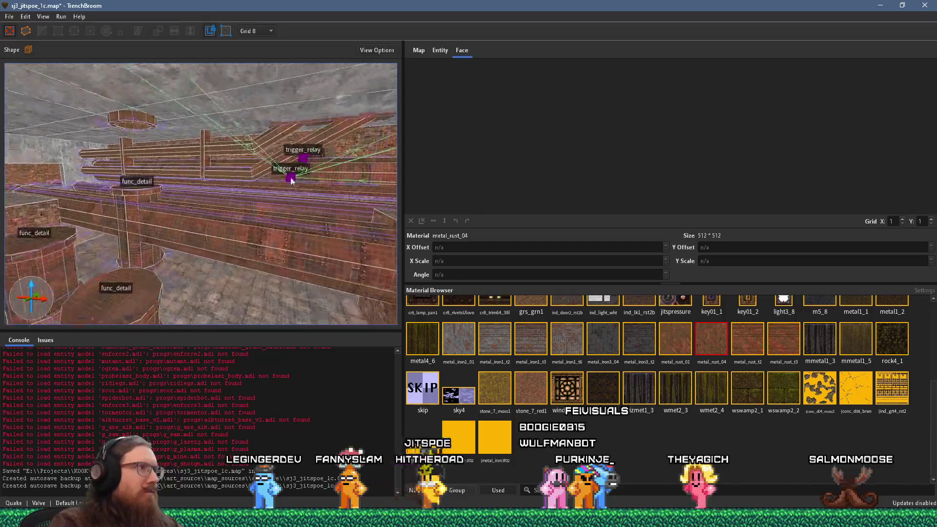
{"action": "left_click", "coordinate": [219, 171]}
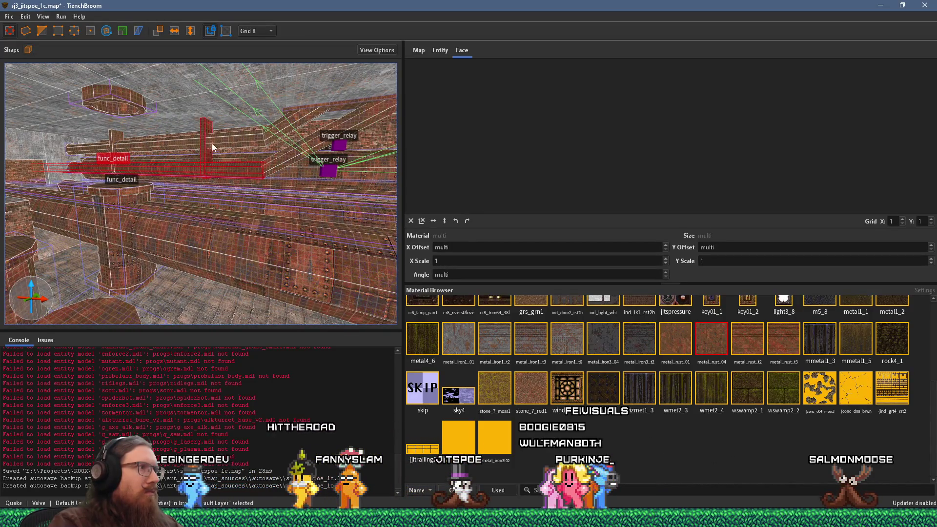
Add the upper pipe to the selection alongside the other func_detail pipe
{"action": "left_click", "coordinate": [115, 147], "text": "ctrl"}
{"action": "key", "text": "w"}
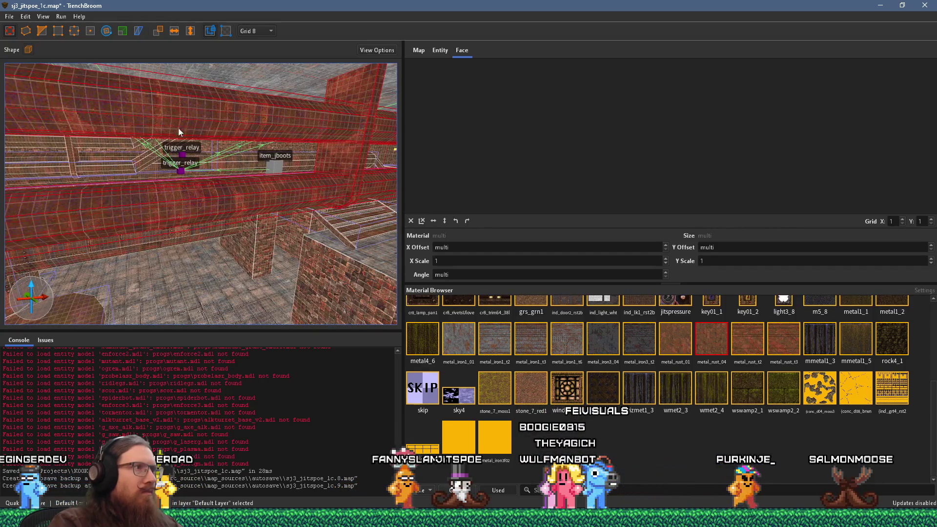
{"action": "key", "text": "s"}
{"action": "key", "text": "d"}
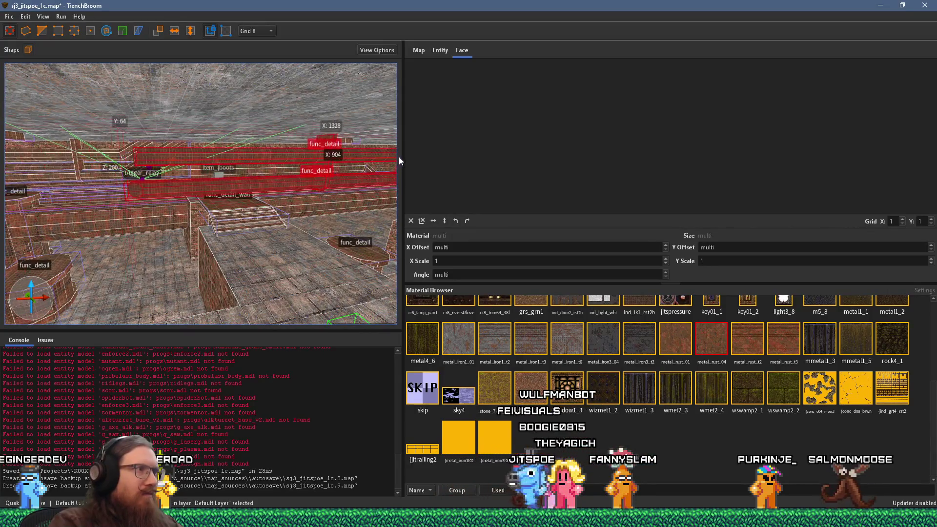
{"action": "key", "text": "d"}
{"action": "key", "text": "d"}
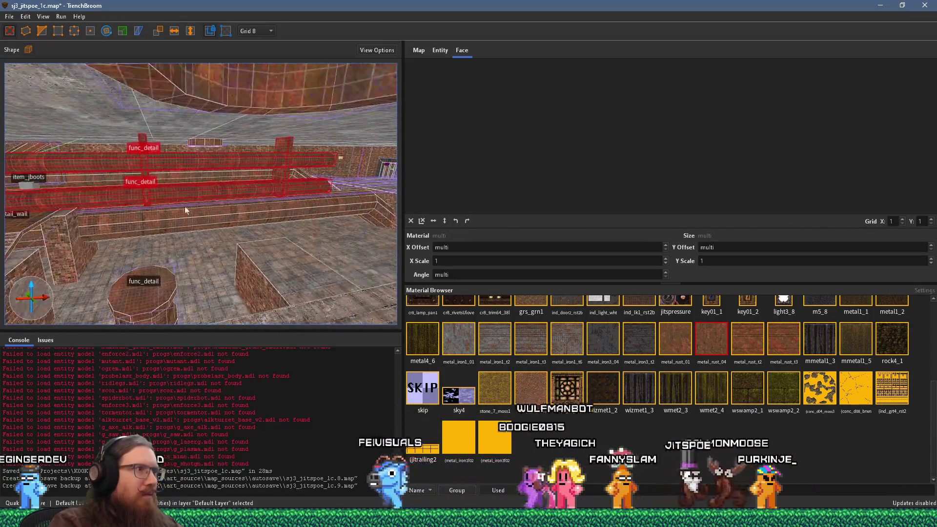
{"action": "key", "text": "a"}
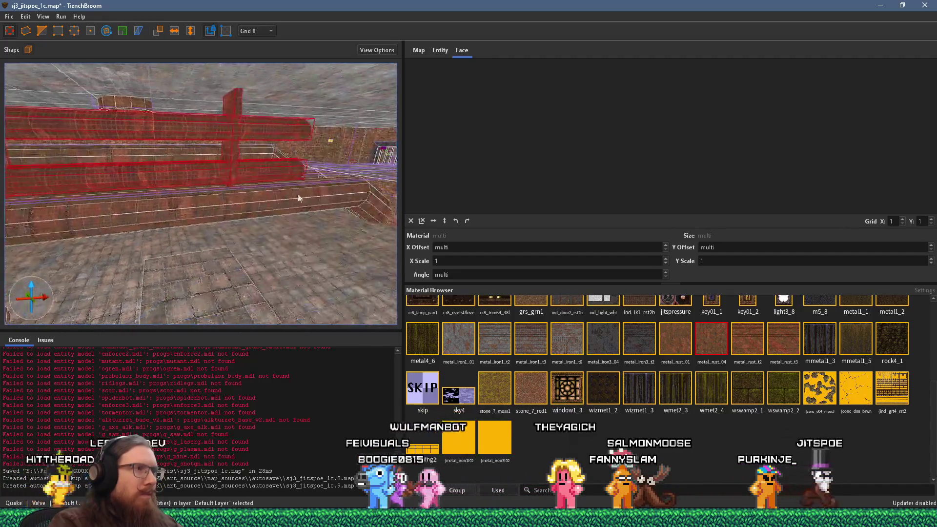
{"action": "key", "text": "w"}
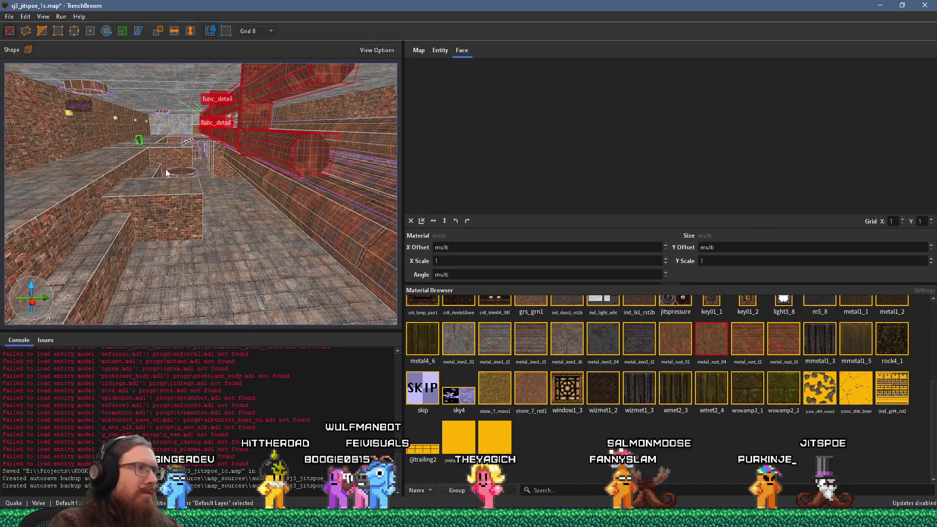
Rotate the selected pipes 90° about the vertical axis
{"action": "key", "text": "r"}
{"action": "mouse_move", "coordinate": [195, 112]}
{"action": "left_mouse_down"}
{"action": "mouse_move", "coordinate": [203, 23]}
{"action": "mouse_move", "coordinate": [338, 0]}
{"action": "left_mouse_up"}
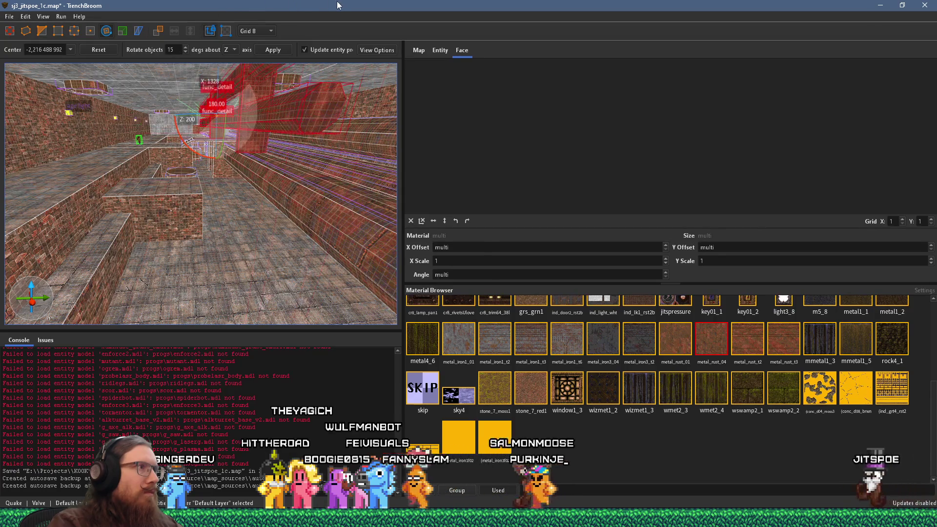
{"action": "key", "text": "w"}
{"action": "key", "text": "s"}
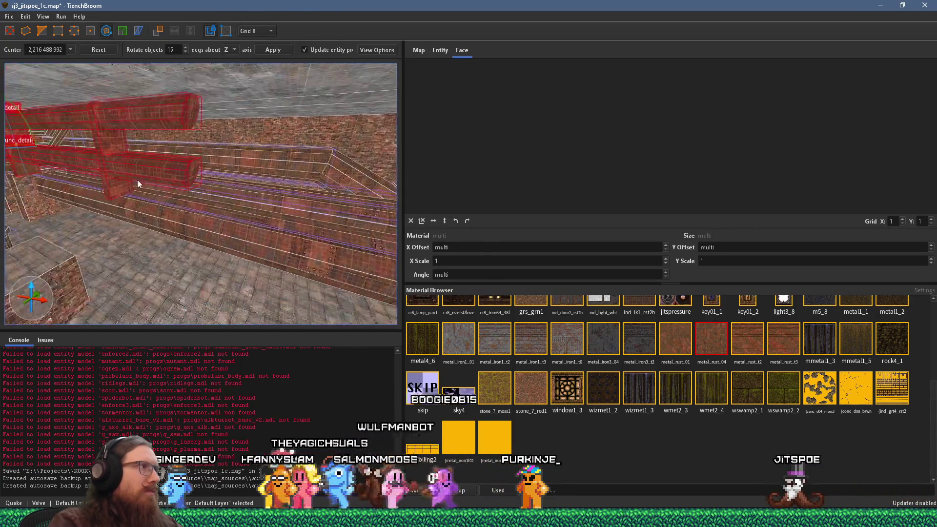
{"action": "left_click_drag", "start_coordinate": [149, 168], "coordinate": [212, 153]}
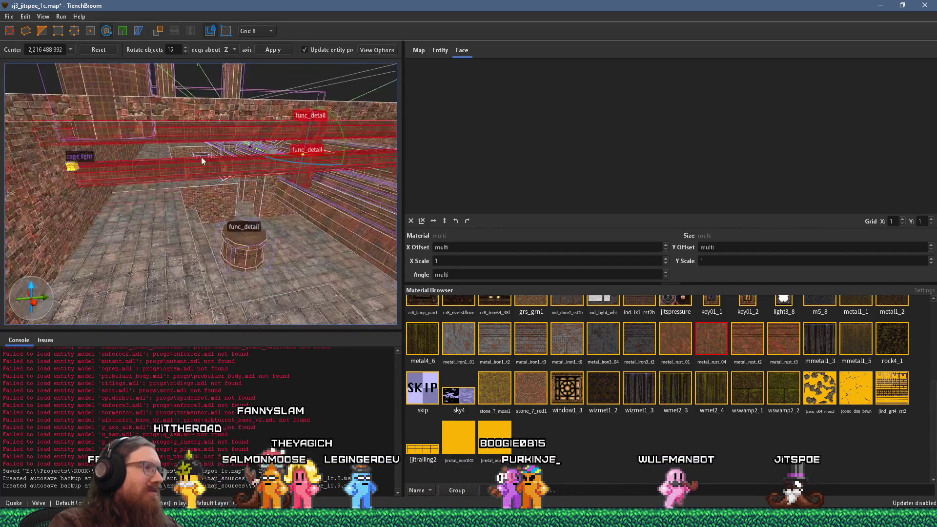
{"action": "key", "text": "r"}
Drag the pipes down to the lower right floor of the corridor
{"action": "mouse_move", "coordinate": [110, 87]}
{"action": "left_mouse_down"}
{"action": "mouse_move", "coordinate": [174, 171]}
{"action": "mouse_move", "coordinate": [193, 231]}
{"action": "mouse_move", "coordinate": [202, 195]}
{"action": "mouse_move", "coordinate": [263, 266]}
{"action": "mouse_move", "coordinate": [272, 263]}
{"action": "left_mouse_up"}
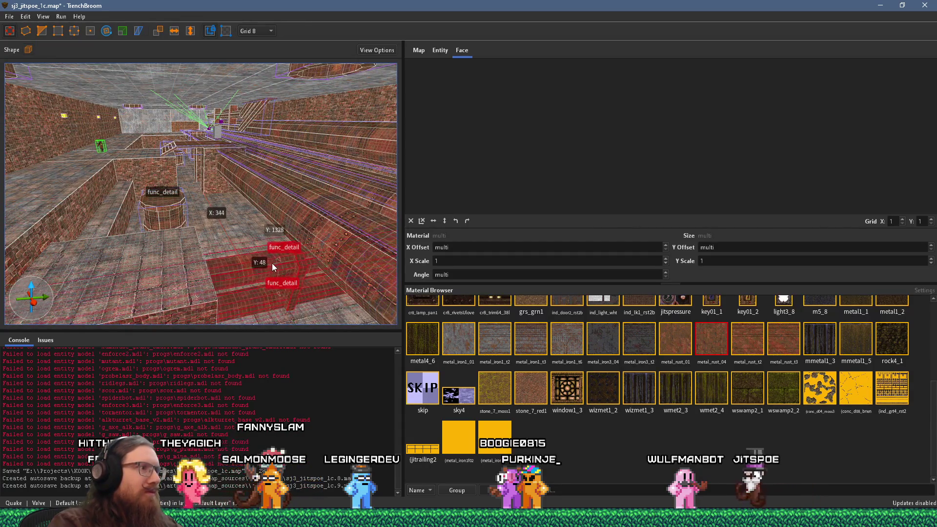
{"action": "scroll", "coordinate": [230, 233], "scroll_direction": "up", "scroll_amount": 10}
{"action": "scroll", "coordinate": [191, 142], "scroll_direction": "up", "scroll_amount": 5}
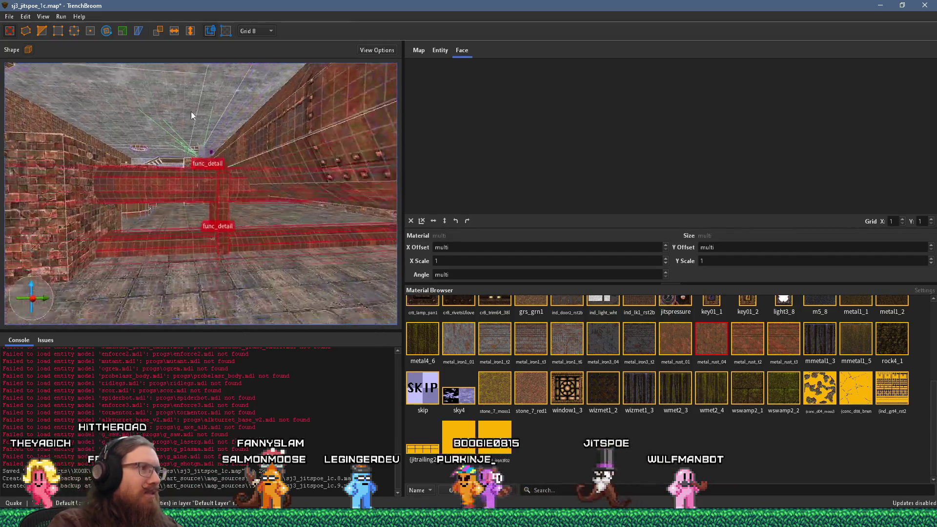
Delete the extra lower beam and the vertical post
{"action": "mouse_move", "coordinate": [179, 175]}
{"action": "left_mouse_down"}
{"action": "mouse_move", "coordinate": [183, 195]}
{"action": "mouse_move", "coordinate": [280, 205]}
{"action": "mouse_move", "coordinate": [10, 177]}
{"action": "mouse_move", "coordinate": [112, 208]}
{"action": "mouse_move", "coordinate": [65, 244]}
{"action": "mouse_move", "coordinate": [20, 211]}
{"action": "mouse_move", "coordinate": [270, 205]}
{"action": "mouse_move", "coordinate": [274, 213]}
{"action": "left_mouse_up"}
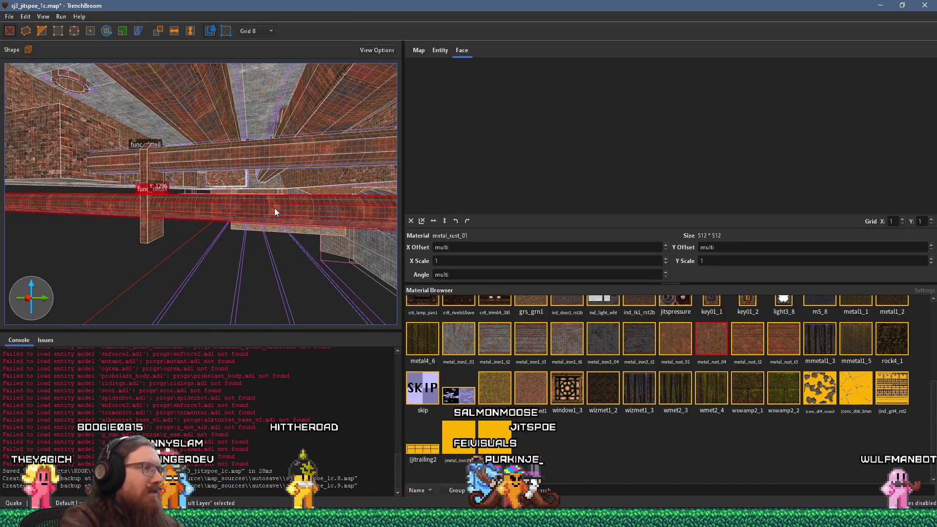
{"action": "key", "text": "Delete"}
{"action": "left_click", "coordinate": [162, 203]}
{"action": "mouse_move", "coordinate": [162, 199]}
{"action": "left_mouse_down"}
{"action": "mouse_move", "coordinate": [232, 206]}
{"action": "mouse_move", "coordinate": [226, 223]}
{"action": "mouse_move", "coordinate": [252, 240]}
{"action": "left_mouse_up"}
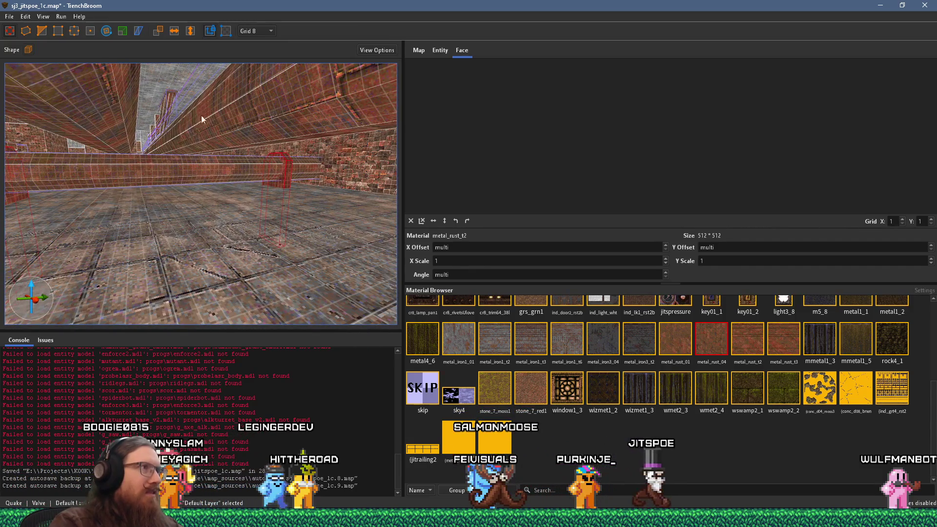
{"action": "key", "text": "Delete"}
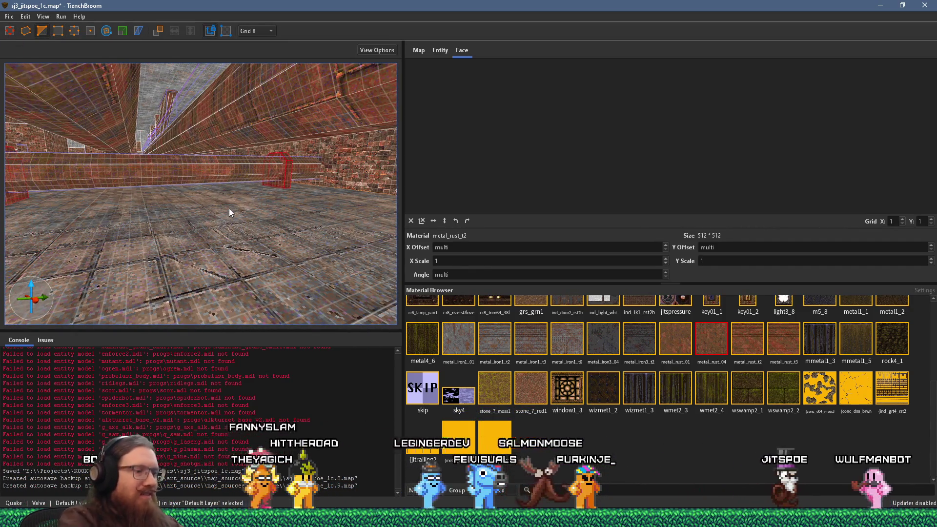
{"action": "key", "text": "Escape"}
Select the main beam and the neighbouring wall brush along the wall
{"action": "mouse_move", "coordinate": [229, 209]}
{"action": "left_mouse_down"}
{"action": "mouse_move", "coordinate": [171, 213]}
{"action": "mouse_move", "coordinate": [313, 228]}
{"action": "left_mouse_up"}
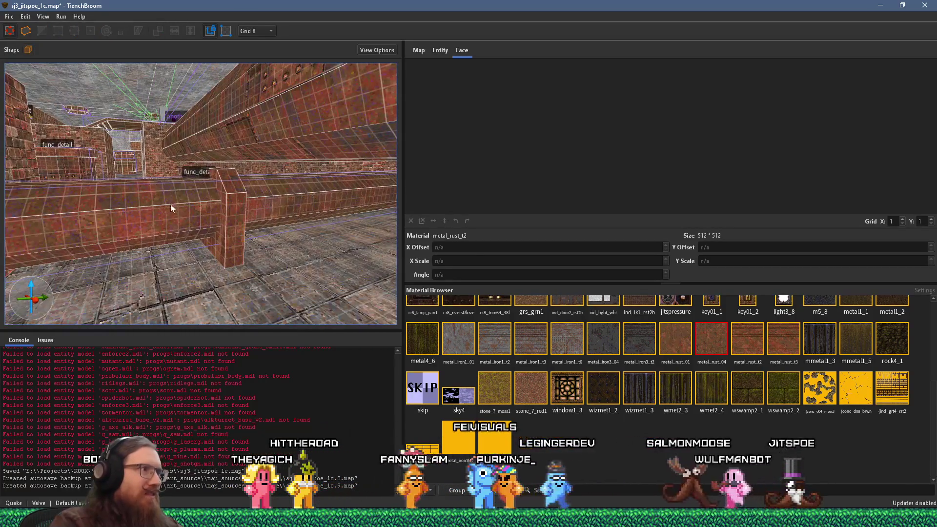
{"action": "left_click", "coordinate": [157, 200], "text": "shift"}
{"action": "mouse_move", "coordinate": [168, 237]}
{"action": "left_mouse_down"}
{"action": "mouse_move", "coordinate": [222, 294]}
{"action": "mouse_move", "coordinate": [274, 291]}
{"action": "mouse_move", "coordinate": [386, 247]}
{"action": "mouse_move", "coordinate": [325, 242]}
{"action": "mouse_move", "coordinate": [270, 200]}
{"action": "mouse_move", "coordinate": [296, 207]}
{"action": "mouse_move", "coordinate": [229, 196]}
{"action": "mouse_move", "coordinate": [191, 221]}
{"action": "left_mouse_up"}
{"action": "left_click", "coordinate": [191, 225]}
{"action": "left_click_drag", "start_coordinate": [248, 223], "coordinate": [273, 214]}
{"action": "left_click", "coordinate": [26, 33]}
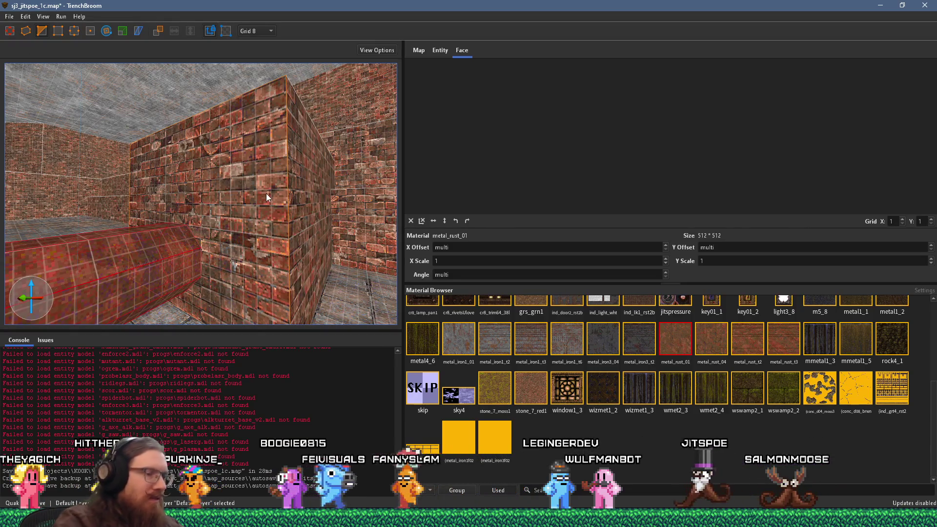
{"action": "key", "text": "Escape"}
Scale the main beam from its end face with the Scale tool
{"action": "left_click", "coordinate": [144, 270]}
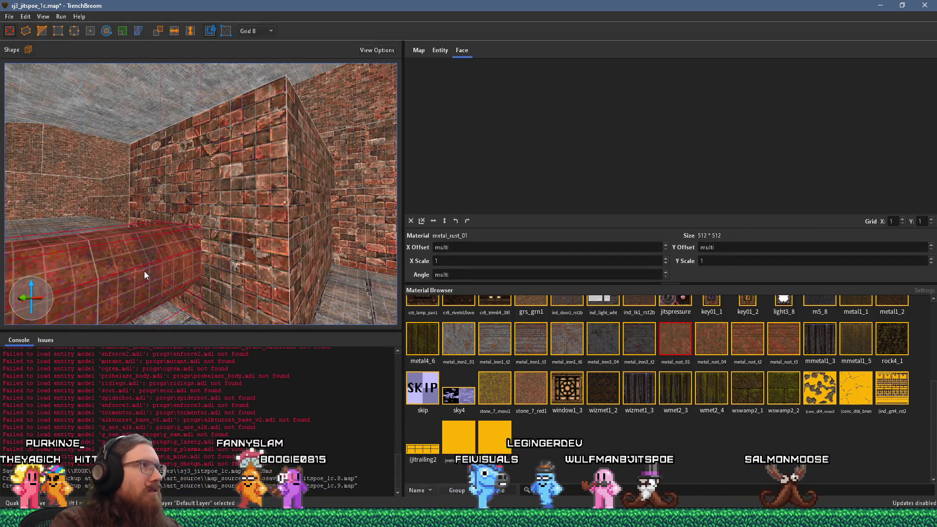
{"action": "scroll", "coordinate": [147, 266], "scroll_direction": "up", "scroll_amount": 5}
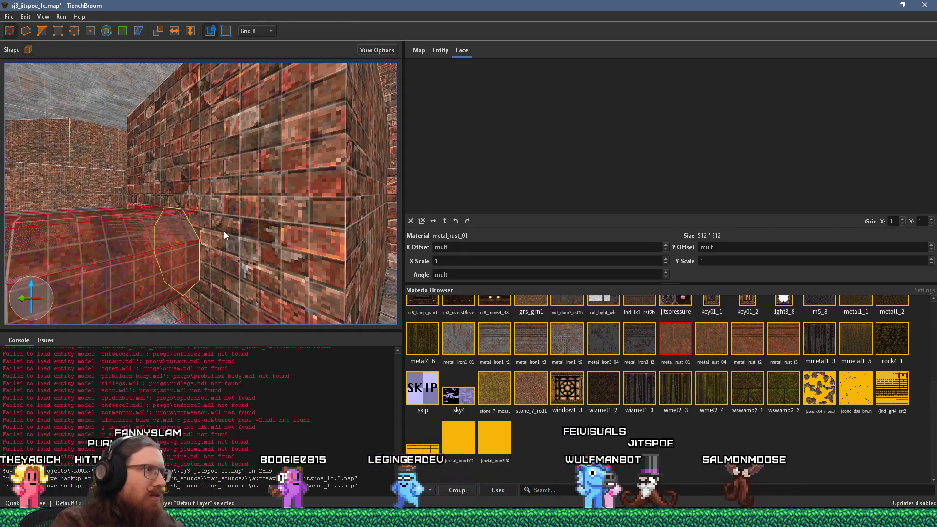
{"action": "key", "text": "shift"}
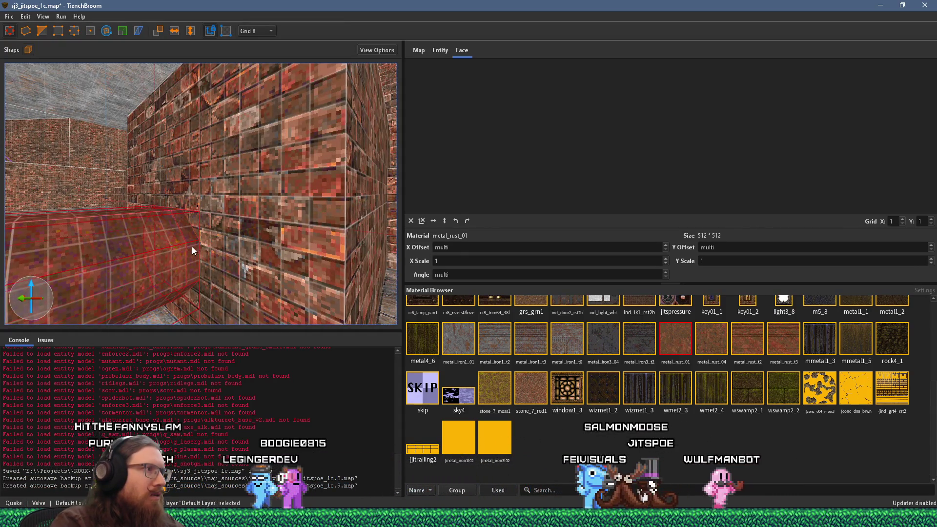
{"action": "key", "text": "a"}
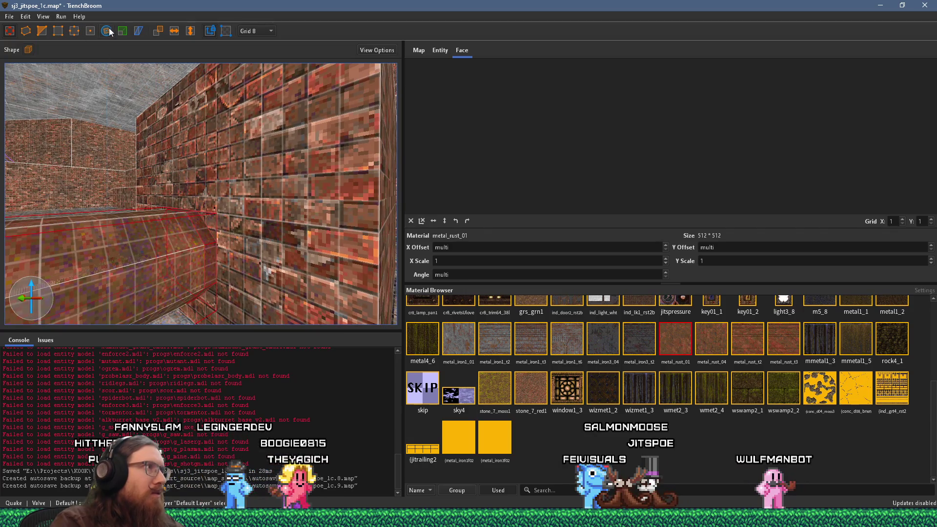
{"action": "left_click", "coordinate": [122, 31]}
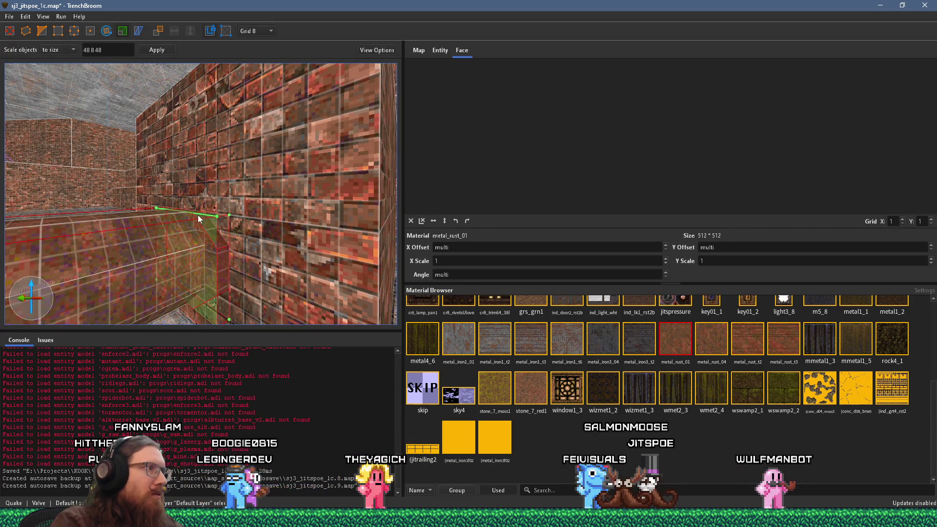
{"action": "mouse_move", "coordinate": [203, 206]}
{"action": "left_mouse_down"}
{"action": "mouse_move", "coordinate": [234, 139]}
{"action": "mouse_move", "coordinate": [260, 239]}
{"action": "mouse_move", "coordinate": [230, 222]}
{"action": "mouse_move", "coordinate": [371, 233]}
{"action": "mouse_move", "coordinate": [323, 221]}
{"action": "mouse_move", "coordinate": [267, 248]}
{"action": "mouse_move", "coordinate": [282, 256]}
{"action": "mouse_move", "coordinate": [193, 227]}
{"action": "mouse_move", "coordinate": [188, 251]}
{"action": "mouse_move", "coordinate": [200, 275]}
{"action": "mouse_move", "coordinate": [69, 274]}
{"action": "mouse_move", "coordinate": [93, 318]}
{"action": "mouse_move", "coordinate": [115, 313]}
{"action": "left_mouse_up"}
{"action": "key", "text": "Escape"}
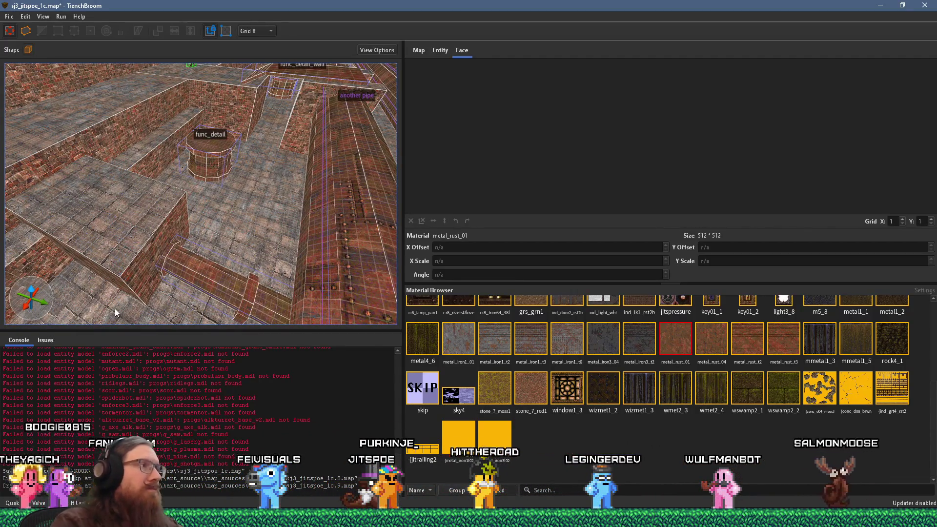
Look over the ledge near the player start and select brushes on it
{"action": "mouse_move", "coordinate": [115, 313]}
{"action": "left_mouse_down"}
{"action": "mouse_move", "coordinate": [154, 247]}
{"action": "mouse_move", "coordinate": [142, 238]}
{"action": "mouse_move", "coordinate": [176, 237]}
{"action": "mouse_move", "coordinate": [86, 249]}
{"action": "mouse_move", "coordinate": [124, 246]}
{"action": "mouse_move", "coordinate": [99, 245]}
{"action": "left_mouse_up"}
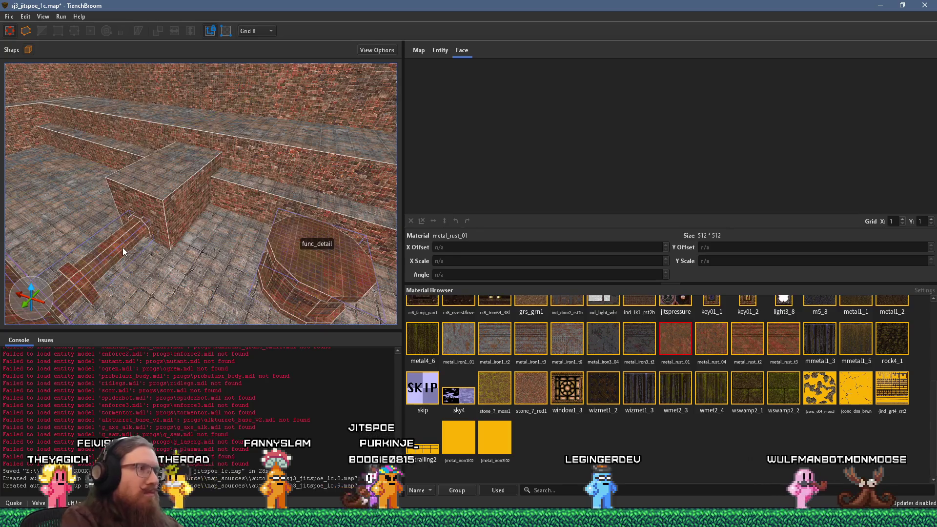
{"action": "mouse_move", "coordinate": [122, 248]}
{"action": "left_mouse_down"}
{"action": "mouse_move", "coordinate": [228, 231]}
{"action": "mouse_move", "coordinate": [117, 224]}
{"action": "mouse_move", "coordinate": [256, 292]}
{"action": "mouse_move", "coordinate": [174, 307]}
{"action": "mouse_move", "coordinate": [219, 204]}
{"action": "mouse_move", "coordinate": [240, 210]}
{"action": "mouse_move", "coordinate": [267, 266]}
{"action": "mouse_move", "coordinate": [194, 279]}
{"action": "mouse_move", "coordinate": [245, 286]}
{"action": "mouse_move", "coordinate": [242, 315]}
{"action": "mouse_move", "coordinate": [238, 293]}
{"action": "mouse_move", "coordinate": [282, 294]}
{"action": "mouse_move", "coordinate": [295, 254]}
{"action": "mouse_move", "coordinate": [238, 221]}
{"action": "mouse_move", "coordinate": [165, 256]}
{"action": "mouse_move", "coordinate": [130, 241]}
{"action": "left_mouse_up"}
{"action": "left_click", "coordinate": [245, 286], "text": "shift"}
{"action": "mouse_move", "coordinate": [174, 213]}
{"action": "left_mouse_down"}
{"action": "mouse_move", "coordinate": [140, 176]}
{"action": "mouse_move", "coordinate": [106, 175]}
{"action": "left_mouse_up"}
{"action": "left_click", "coordinate": [97, 163]}
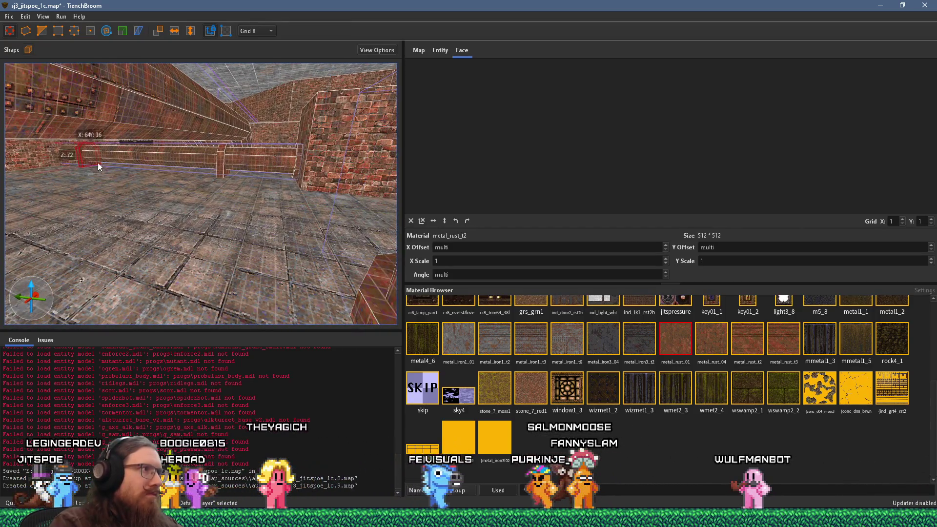
Rotate the func_detail pipe 90° upright and move it up near the top of the wall
{"action": "double_click", "coordinate": [182, 158]}
{"action": "mouse_move", "coordinate": [294, 170]}
{"action": "left_mouse_down"}
{"action": "mouse_move", "coordinate": [270, 182]}
{"action": "mouse_move", "coordinate": [233, 389]}
{"action": "mouse_move", "coordinate": [181, 173]}
{"action": "left_mouse_up"}
{"action": "key", "text": "r"}
{"action": "left_click_drag", "start_coordinate": [170, 250], "coordinate": [171, 177]}
{"action": "mouse_move", "coordinate": [58, 96]}
{"action": "left_mouse_down"}
{"action": "mouse_move", "coordinate": [137, 204]}
{"action": "mouse_move", "coordinate": [126, 139]}
{"action": "left_mouse_up"}
{"action": "left_click", "coordinate": [9, 31]}
{"action": "mouse_move", "coordinate": [200, 289]}
{"action": "left_mouse_down"}
{"action": "mouse_move", "coordinate": [220, 140]}
{"action": "mouse_move", "coordinate": [229, 155]}
{"action": "mouse_move", "coordinate": [148, 170]}
{"action": "mouse_move", "coordinate": [263, 165]}
{"action": "mouse_move", "coordinate": [188, 174]}
{"action": "mouse_move", "coordinate": [289, 220]}
{"action": "mouse_move", "coordinate": [143, 220]}
{"action": "mouse_move", "coordinate": [95, 207]}
{"action": "mouse_move", "coordinate": [147, 243]}
{"action": "mouse_move", "coordinate": [244, 238]}
{"action": "mouse_move", "coordinate": [194, 227]}
{"action": "mouse_move", "coordinate": [201, 114]}
{"action": "left_mouse_up"}
Shift the func_detail brush beside the step wall to the left
{"action": "left_click", "coordinate": [211, 205]}
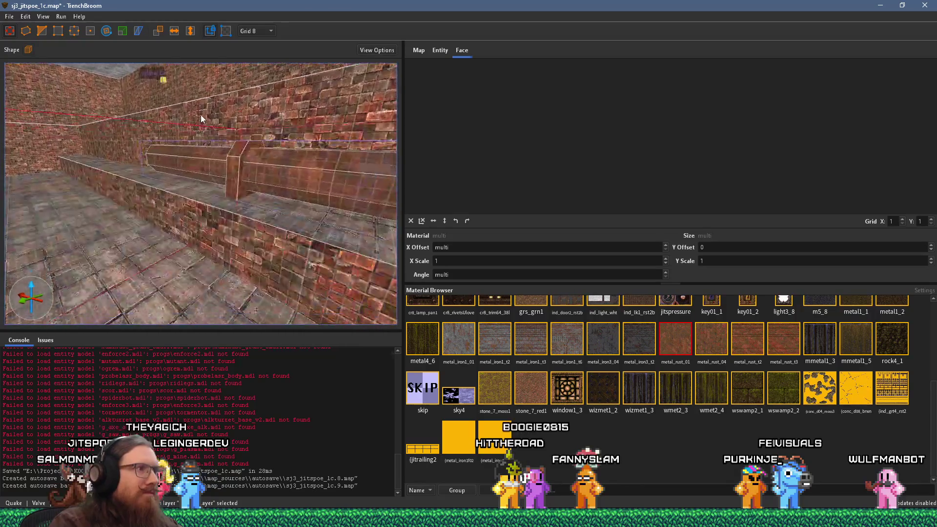
{"action": "left_click_drag", "start_coordinate": [228, 177], "coordinate": [265, 197]}
{"action": "scroll", "coordinate": [246, 308], "scroll_direction": "down", "scroll_amount": 5}
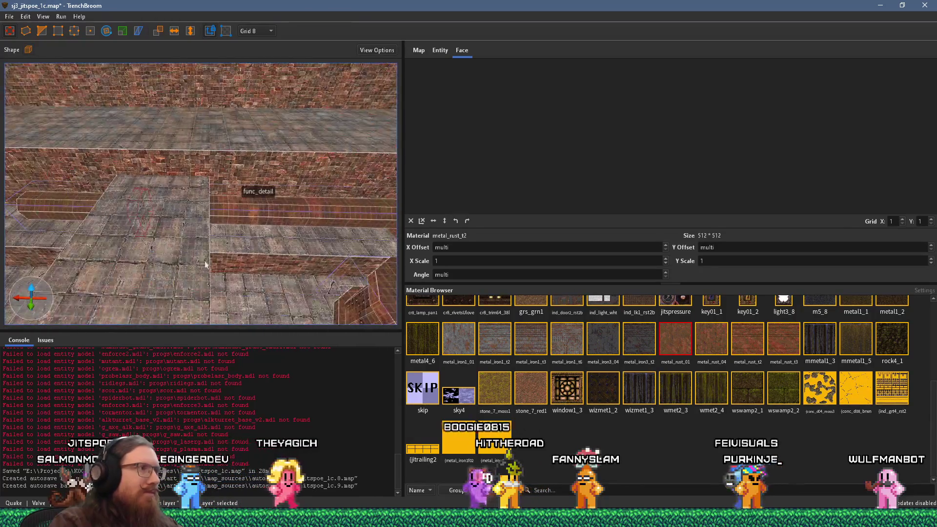
{"action": "left_click", "coordinate": [272, 208]}
{"action": "mouse_move", "coordinate": [279, 204]}
{"action": "left_mouse_down"}
{"action": "mouse_move", "coordinate": [159, 220]}
{"action": "mouse_move", "coordinate": [203, 228]}
{"action": "left_mouse_up"}
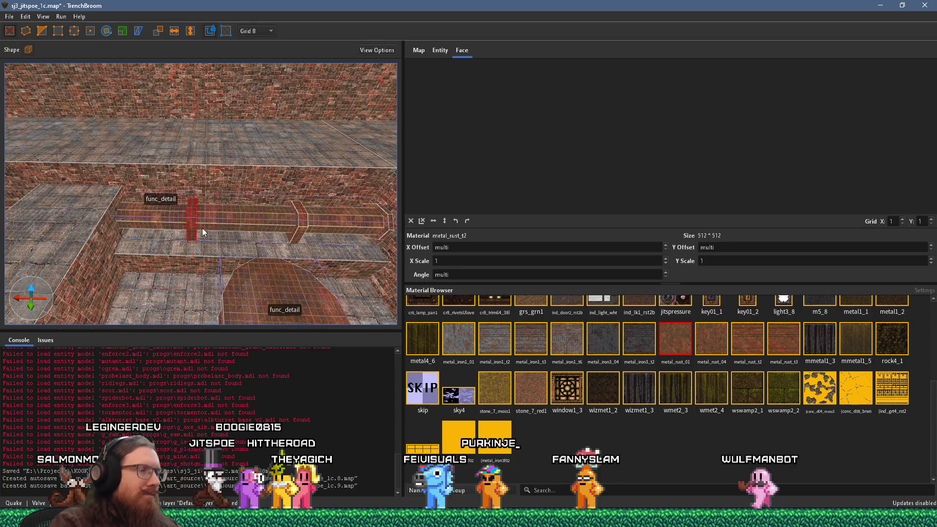
{"action": "scroll", "coordinate": [202, 228], "scroll_direction": "down", "scroll_amount": 3}
Slim the long horizontal pipe to 48 by 48 units along the foot of the wall
{"action": "left_click", "coordinate": [356, 222]}
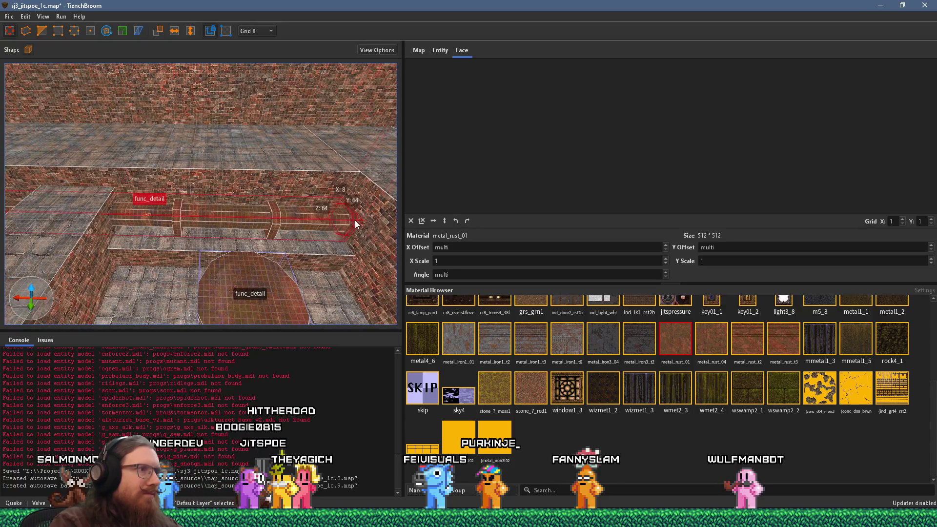
{"action": "mouse_move", "coordinate": [108, 215]}
{"action": "left_mouse_down"}
{"action": "mouse_move", "coordinate": [190, 249]}
{"action": "mouse_move", "coordinate": [170, 252]}
{"action": "mouse_move", "coordinate": [162, 243]}
{"action": "mouse_move", "coordinate": [443, 253]}
{"action": "left_mouse_up"}
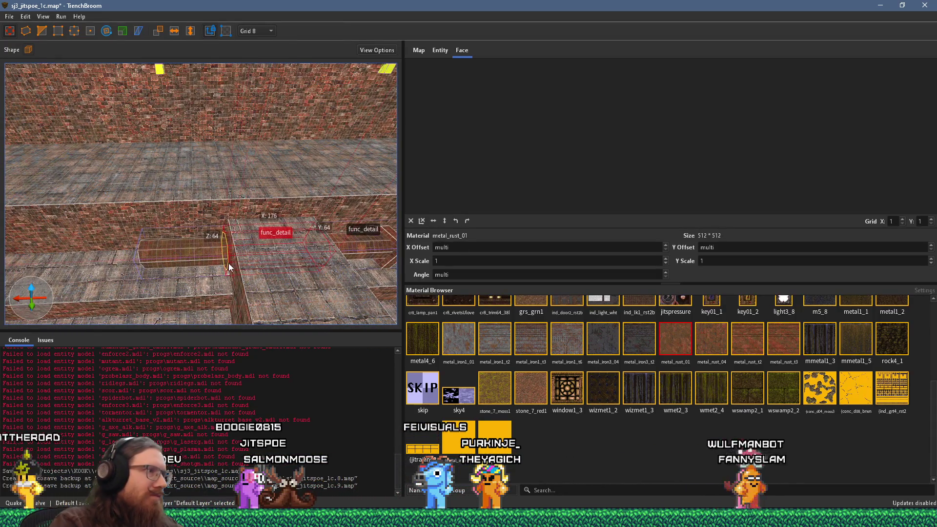
{"action": "mouse_move", "coordinate": [232, 265]}
{"action": "left_mouse_down"}
{"action": "mouse_move", "coordinate": [163, 266]}
{"action": "mouse_move", "coordinate": [46, 223]}
{"action": "mouse_move", "coordinate": [164, 255]}
{"action": "mouse_move", "coordinate": [107, 243]}
{"action": "mouse_move", "coordinate": [247, 241]}
{"action": "mouse_move", "coordinate": [213, 230]}
{"action": "mouse_move", "coordinate": [357, 296]}
{"action": "left_mouse_up"}
{"action": "scroll", "coordinate": [367, 301], "scroll_direction": "down", "scroll_amount": 5}
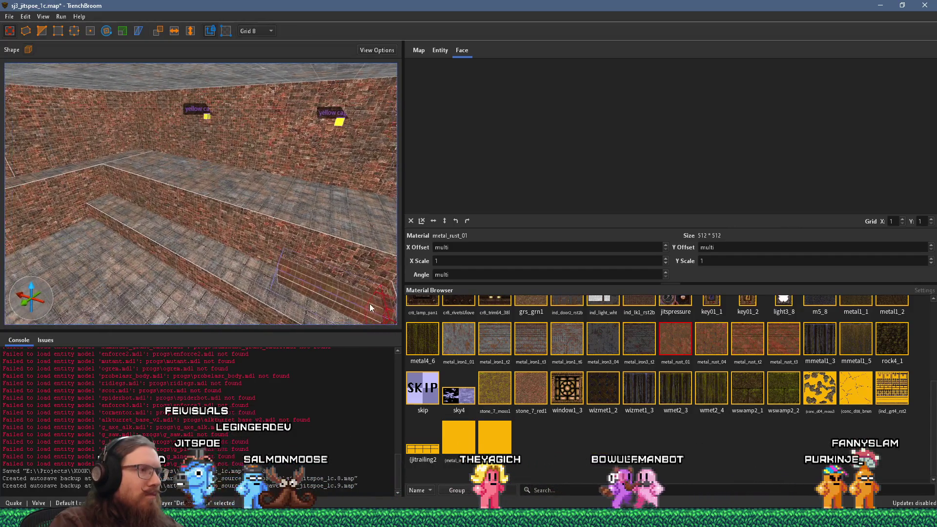
{"action": "mouse_move", "coordinate": [57, 219]}
{"action": "left_mouse_down"}
{"action": "mouse_move", "coordinate": [108, 234]}
{"action": "mouse_move", "coordinate": [55, 217]}
{"action": "mouse_move", "coordinate": [448, 255]}
{"action": "mouse_move", "coordinate": [364, 270]}
{"action": "left_mouse_up"}
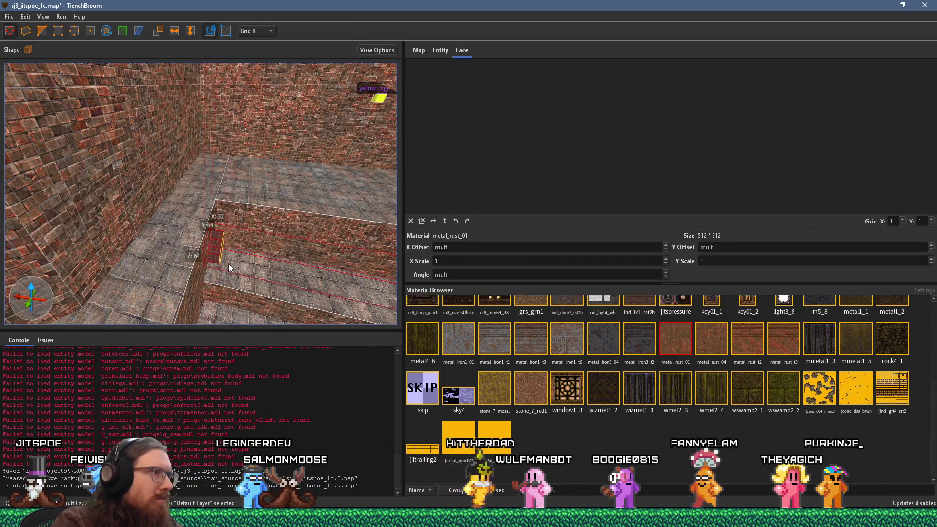
{"action": "mouse_move", "coordinate": [223, 263]}
{"action": "left_mouse_down"}
{"action": "mouse_move", "coordinate": [344, 254]}
{"action": "mouse_move", "coordinate": [295, 249]}
{"action": "mouse_move", "coordinate": [295, 237]}
{"action": "mouse_move", "coordinate": [323, 214]}
{"action": "mouse_move", "coordinate": [341, 236]}
{"action": "mouse_move", "coordinate": [82, 237]}
{"action": "left_mouse_up"}
{"action": "key", "text": "Escape"}
{"action": "left_click", "coordinate": [322, 214]}
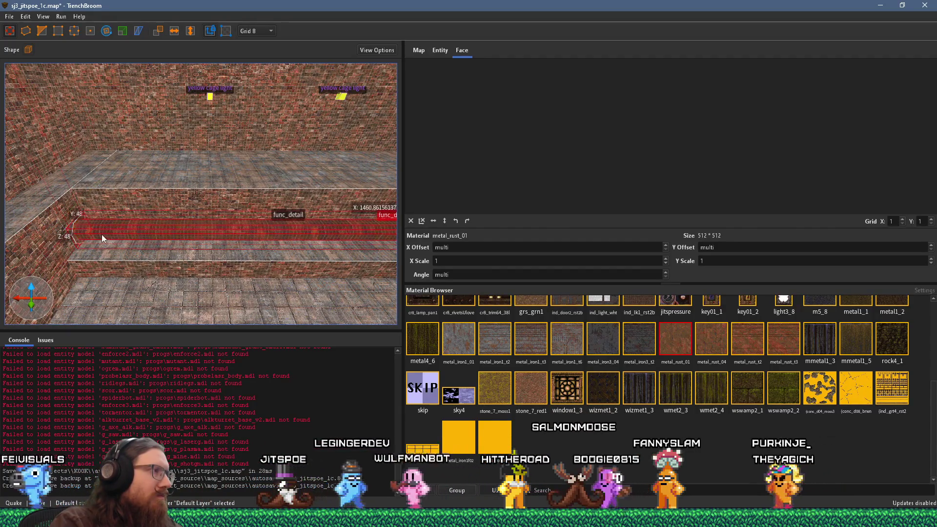
{"action": "scroll", "coordinate": [102, 235], "scroll_direction": "up", "scroll_amount": 5}
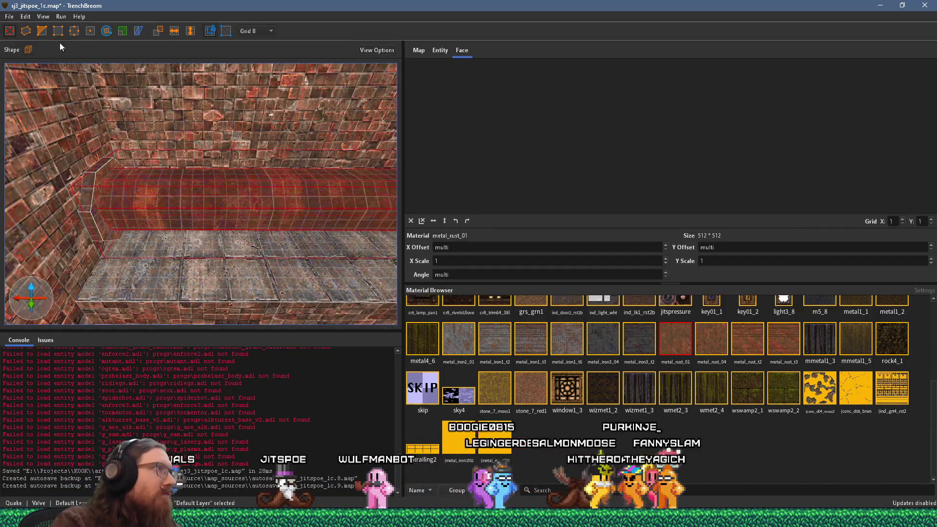
Clip the brush in two, keeping both halves, and stretch one end left to the octagon
{"action": "key", "text": "c"}
{"action": "left_click", "coordinate": [233, 131]}
{"action": "left_click", "coordinate": [235, 110]}
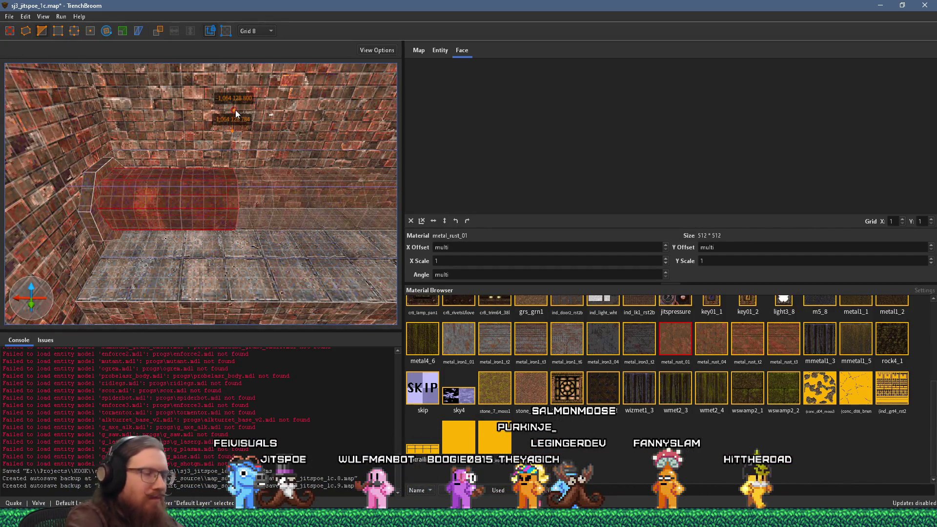
{"action": "key", "text": "Tab"}
{"action": "key", "text": "Tab"}
{"action": "key", "text": "Return"}
{"action": "left_click_drag", "start_coordinate": [239, 202], "coordinate": [119, 211]}
{"action": "key", "text": "Escape"}
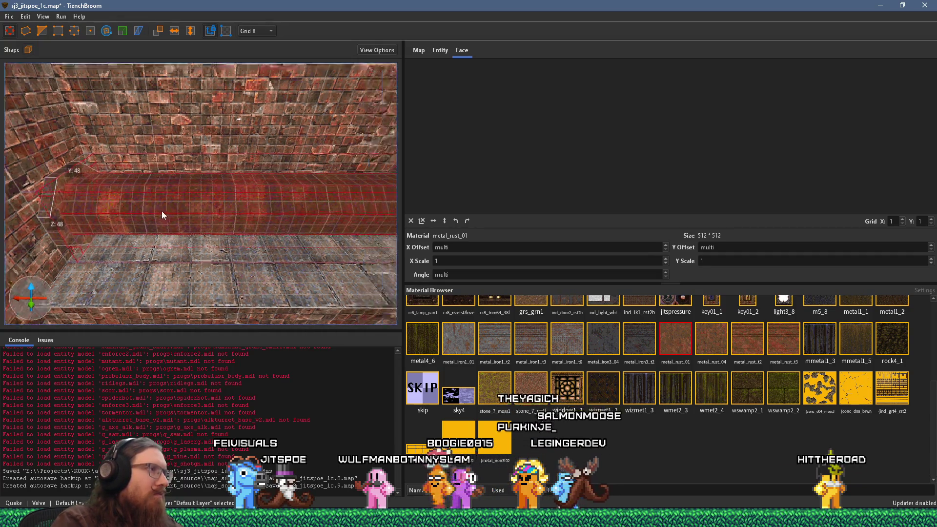
Select the two braces on the left rail and place copies further left along it
{"action": "mouse_move", "coordinate": [177, 210]}
{"action": "left_mouse_down"}
{"action": "mouse_move", "coordinate": [39, 168]}
{"action": "mouse_move", "coordinate": [247, 185]}
{"action": "mouse_move", "coordinate": [155, 188]}
{"action": "mouse_move", "coordinate": [306, 204]}
{"action": "mouse_move", "coordinate": [275, 208]}
{"action": "mouse_move", "coordinate": [293, 203]}
{"action": "left_mouse_up"}
{"action": "left_click", "coordinate": [300, 199]}
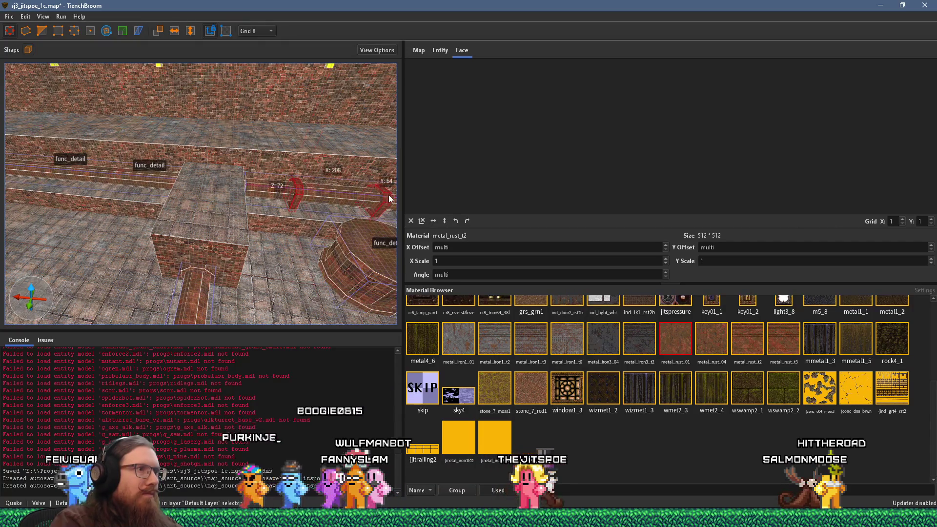
{"action": "left_click", "coordinate": [138, 180]}
{"action": "mouse_move", "coordinate": [124, 178]}
{"action": "left_mouse_down"}
{"action": "mouse_move", "coordinate": [333, 248]}
{"action": "mouse_move", "coordinate": [235, 232]}
{"action": "left_mouse_up"}
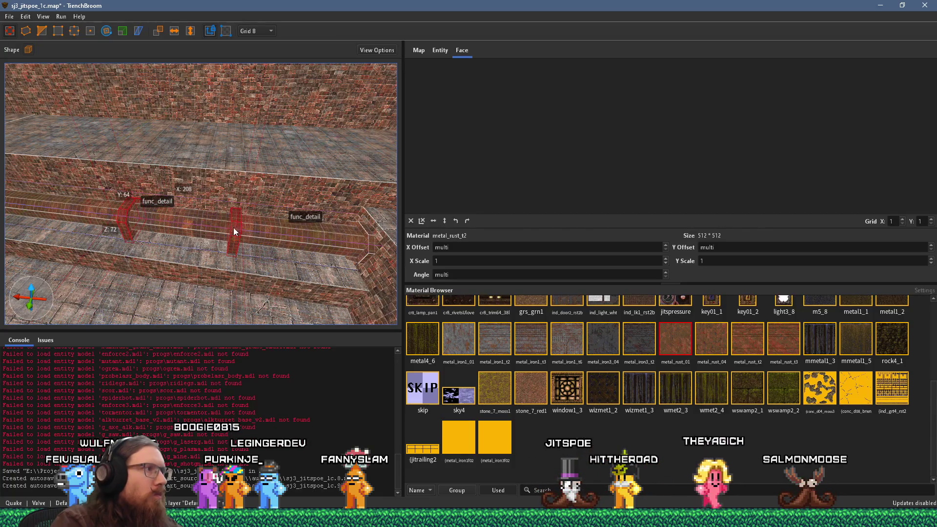
{"action": "key", "text": "d"}
{"action": "left_click_drag", "start_coordinate": [252, 231], "coordinate": [80, 211]}
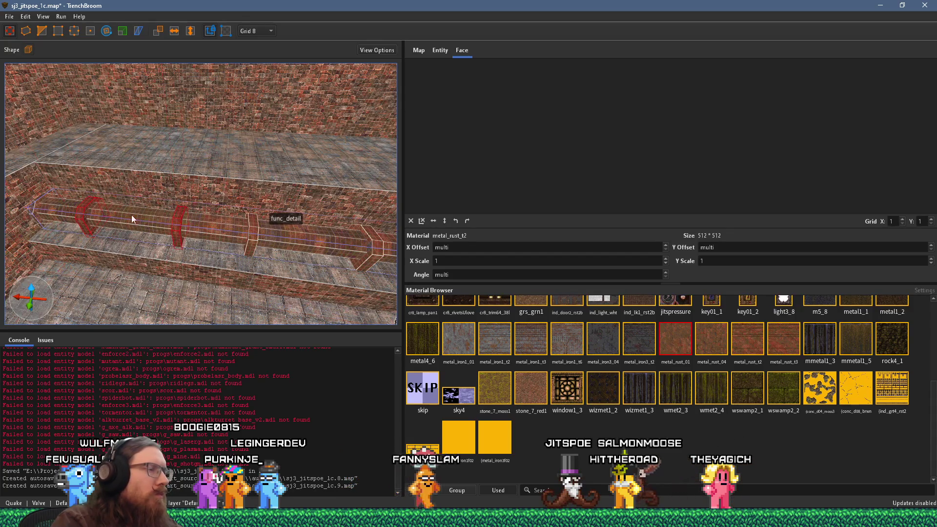
{"action": "key", "text": "s"}
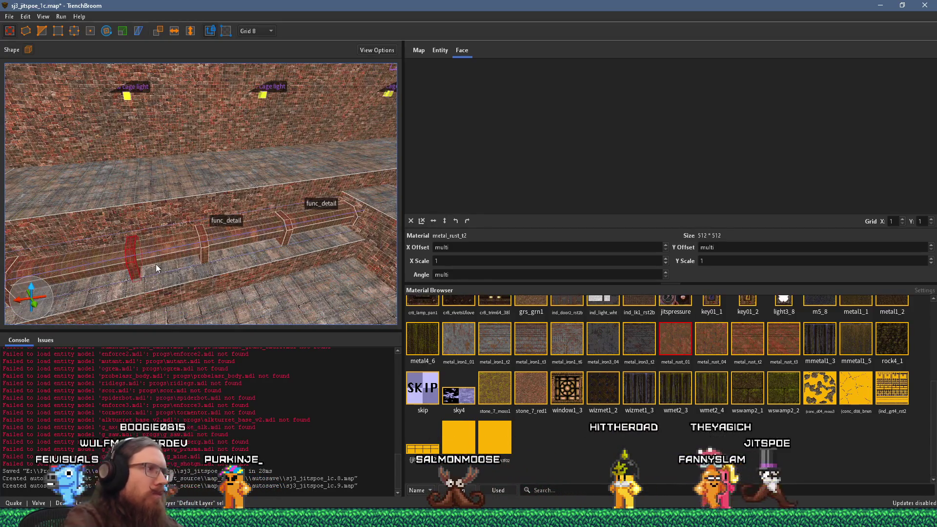
{"action": "key", "text": "Escape"}
Slide the rail braces along the rail to realign their spacing
{"action": "left_click", "coordinate": [203, 245]}
{"action": "left_click_drag", "start_coordinate": [203, 245], "coordinate": [171, 247]}
{"action": "key", "text": "a"}
{"action": "key", "text": "a"}
{"action": "key", "text": "a"}
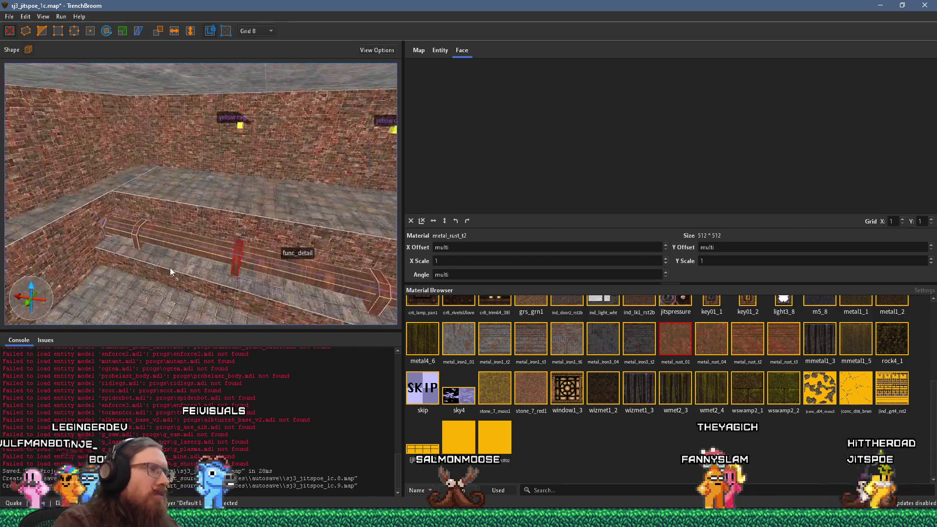
{"action": "key", "text": "d"}
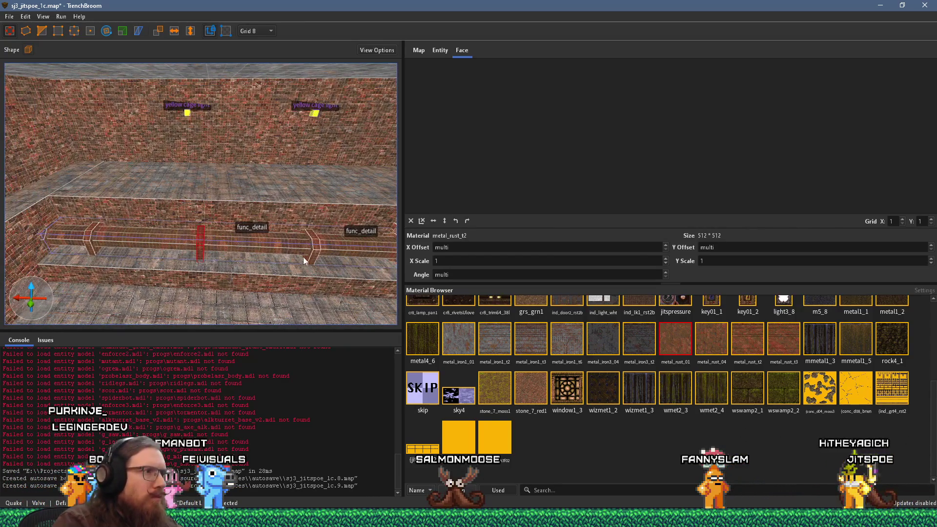
{"action": "left_click", "coordinate": [90, 246], "text": "ctrl"}
{"action": "left_click_drag", "start_coordinate": [197, 253], "coordinate": [230, 253]}
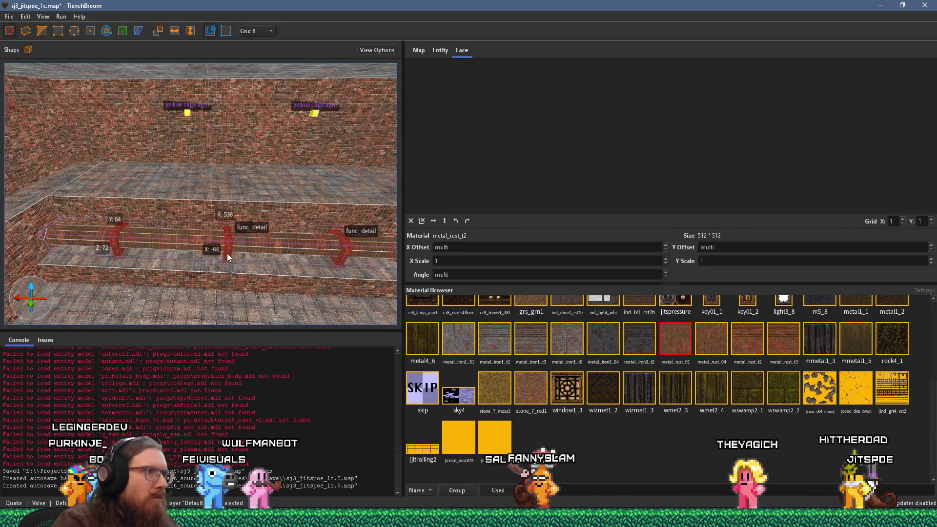
Select the middle and right braces on the pipe together to check them, then deselect
{"action": "key", "text": "w"}
{"action": "key", "text": "a"}
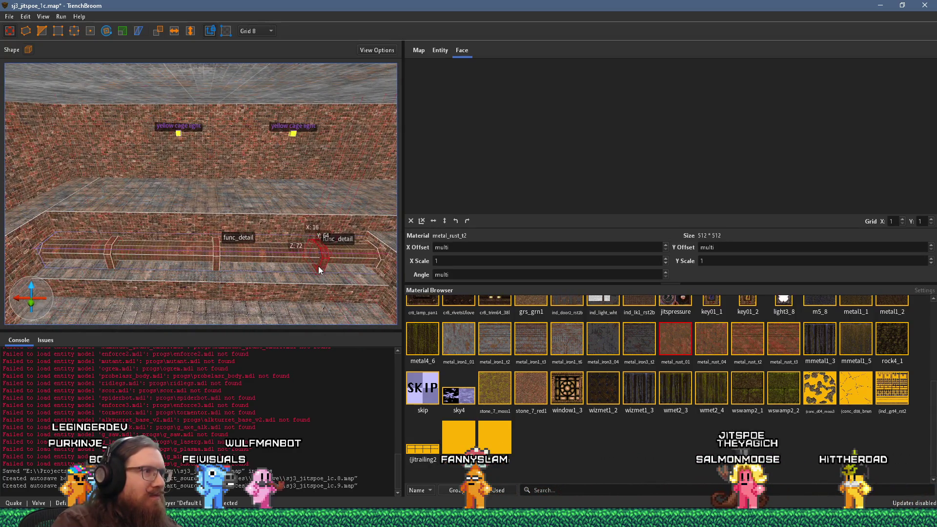
{"action": "left_click", "coordinate": [215, 267], "text": "ctrl"}
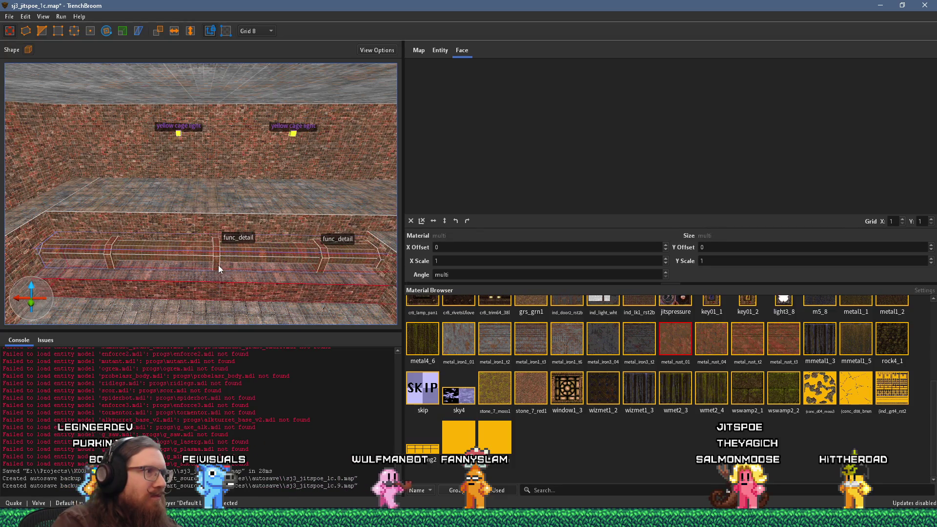
{"action": "left_click", "coordinate": [218, 264]}
{"action": "left_click", "coordinate": [322, 265]}
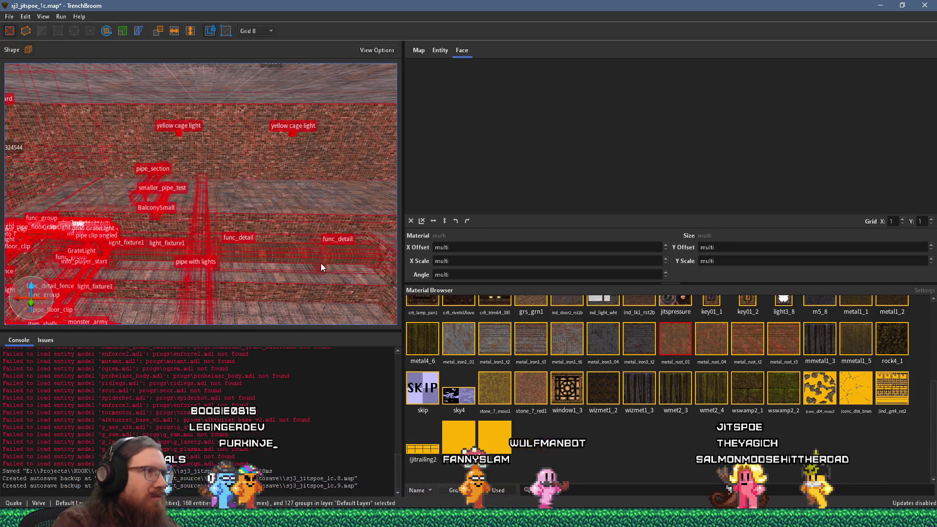
{"action": "left_click", "coordinate": [321, 264]}
{"action": "left_click", "coordinate": [220, 260], "text": "ctrl"}
{"action": "left_click", "coordinate": [215, 262], "text": "ctrl"}
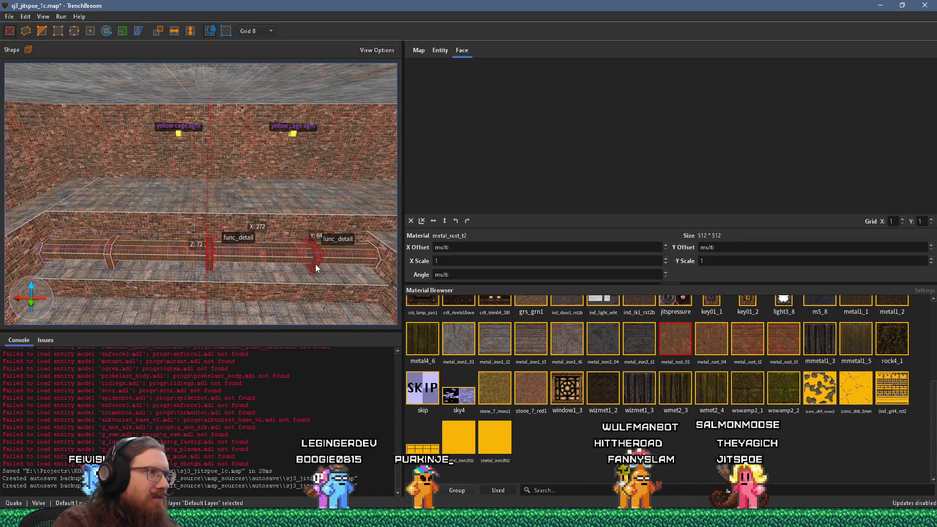
{"action": "key", "text": "Escape"}
{"action": "mouse_move", "coordinate": [228, 254]}
{"action": "left_mouse_down"}
{"action": "mouse_move", "coordinate": [164, 249]}
{"action": "mouse_move", "coordinate": [181, 211]}
{"action": "mouse_move", "coordinate": [175, 199]}
{"action": "mouse_move", "coordinate": [220, 172]}
{"action": "mouse_move", "coordinate": [203, 182]}
{"action": "mouse_move", "coordinate": [72, 193]}
{"action": "mouse_move", "coordinate": [239, 198]}
{"action": "mouse_move", "coordinate": [301, 181]}
{"action": "mouse_move", "coordinate": [158, 242]}
{"action": "mouse_move", "coordinate": [222, 262]}
{"action": "mouse_move", "coordinate": [56, 285]}
{"action": "mouse_move", "coordinate": [237, 276]}
{"action": "mouse_move", "coordinate": [137, 242]}
{"action": "mouse_move", "coordinate": [254, 260]}
{"action": "mouse_move", "coordinate": [225, 261]}
{"action": "mouse_move", "coordinate": [310, 229]}
{"action": "left_mouse_up"}
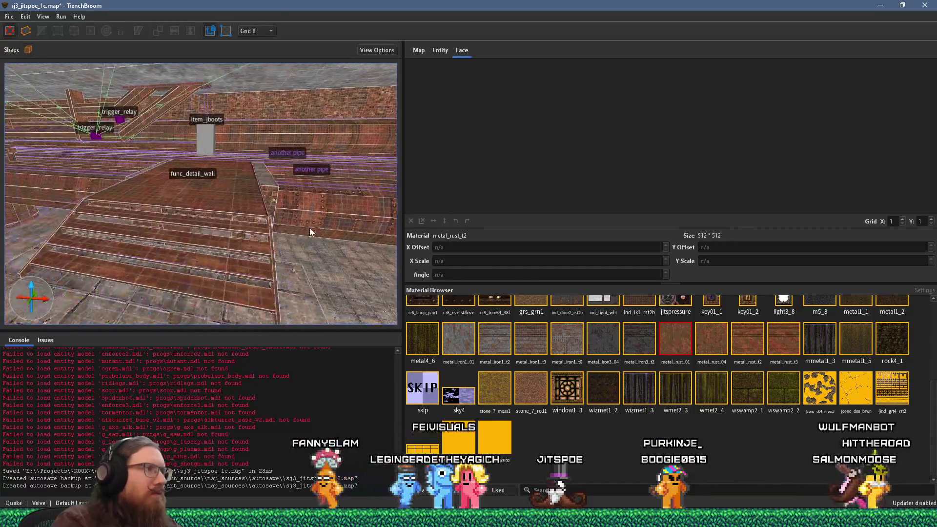
Select all the func_detail_wall stair steps, excluding the floor brush, and move them to the back wall
{"action": "left_click", "coordinate": [258, 288]}
{"action": "left_click", "coordinate": [260, 247], "text": "ctrl"}
{"action": "left_click", "coordinate": [260, 229], "text": "ctrl"}
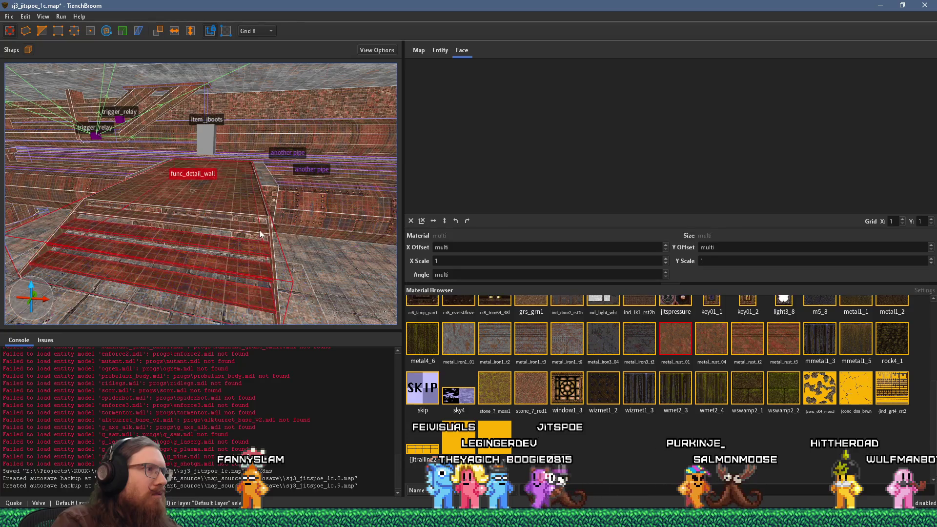
{"action": "left_click_drag", "start_coordinate": [67, 219], "coordinate": [86, 226]}
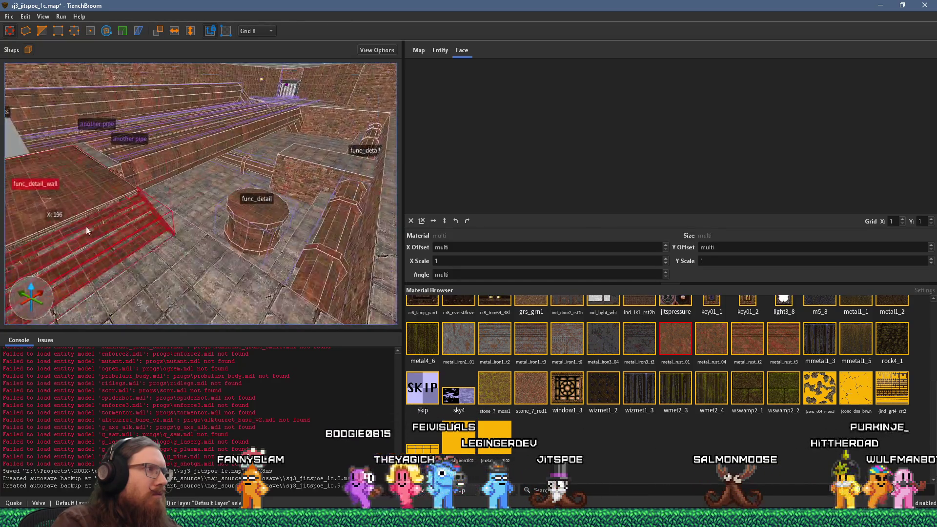
{"action": "left_click", "coordinate": [297, 199], "text": "ctrl"}
{"action": "mouse_move", "coordinate": [116, 233]}
{"action": "left_mouse_down"}
{"action": "mouse_move", "coordinate": [173, 231]}
{"action": "mouse_move", "coordinate": [345, 153]}
{"action": "mouse_move", "coordinate": [234, 210]}
{"action": "mouse_move", "coordinate": [236, 183]}
{"action": "mouse_move", "coordinate": [229, 215]}
{"action": "left_mouse_up"}
Rotate the stairs around the vertical Z axis to face the other way
{"action": "key", "text": "r"}
{"action": "mouse_move", "coordinate": [231, 257]}
{"action": "left_mouse_down"}
{"action": "mouse_move", "coordinate": [178, 251]}
{"action": "mouse_move", "coordinate": [106, 163]}
{"action": "mouse_move", "coordinate": [161, 93]}
{"action": "left_mouse_up"}
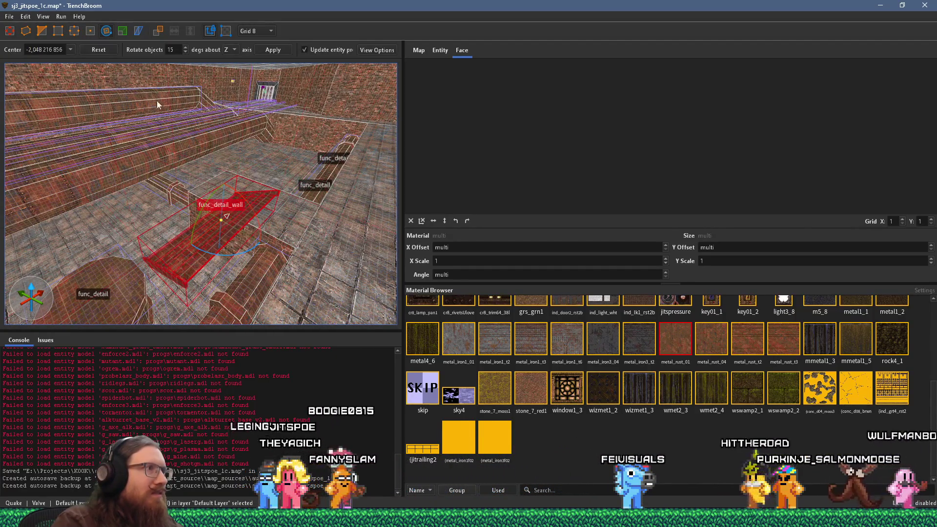
{"action": "key", "text": "r"}
{"action": "mouse_move", "coordinate": [176, 234]}
{"action": "left_mouse_down"}
{"action": "mouse_move", "coordinate": [266, 224]}
{"action": "mouse_move", "coordinate": [204, 241]}
{"action": "mouse_move", "coordinate": [316, 146]}
{"action": "mouse_move", "coordinate": [309, 219]}
{"action": "left_mouse_up"}
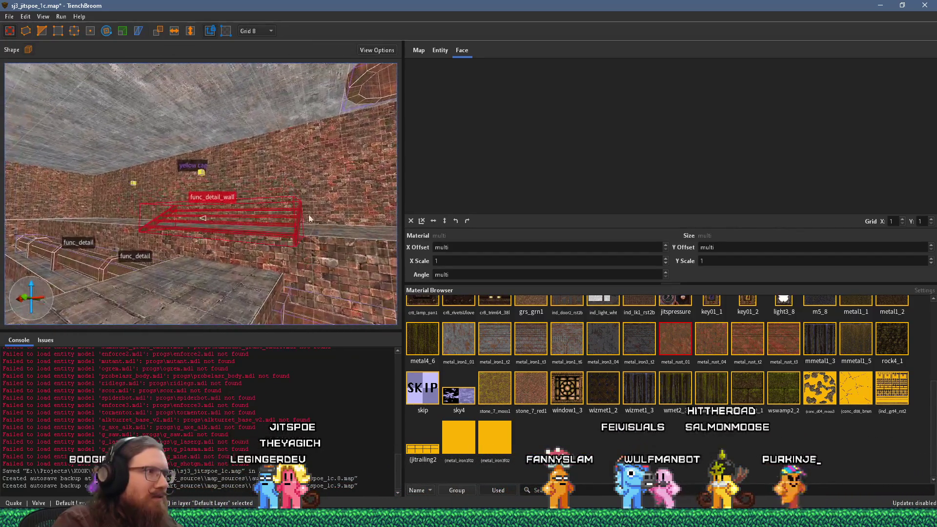
Drag the stairs' right face inward twice so they fit between the ledges
{"action": "mouse_move", "coordinate": [261, 262]}
{"action": "left_mouse_down"}
{"action": "mouse_move", "coordinate": [176, 229]}
{"action": "mouse_move", "coordinate": [260, 264]}
{"action": "mouse_move", "coordinate": [238, 248]}
{"action": "mouse_move", "coordinate": [350, 155]}
{"action": "mouse_move", "coordinate": [316, 177]}
{"action": "mouse_move", "coordinate": [342, 181]}
{"action": "mouse_move", "coordinate": [310, 220]}
{"action": "mouse_move", "coordinate": [231, 220]}
{"action": "mouse_move", "coordinate": [169, 235]}
{"action": "mouse_move", "coordinate": [171, 226]}
{"action": "mouse_move", "coordinate": [214, 240]}
{"action": "mouse_move", "coordinate": [113, 237]}
{"action": "mouse_move", "coordinate": [201, 241]}
{"action": "mouse_move", "coordinate": [250, 201]}
{"action": "left_mouse_up"}
{"action": "key", "text": "Escape"}
{"action": "left_click", "coordinate": [251, 202]}
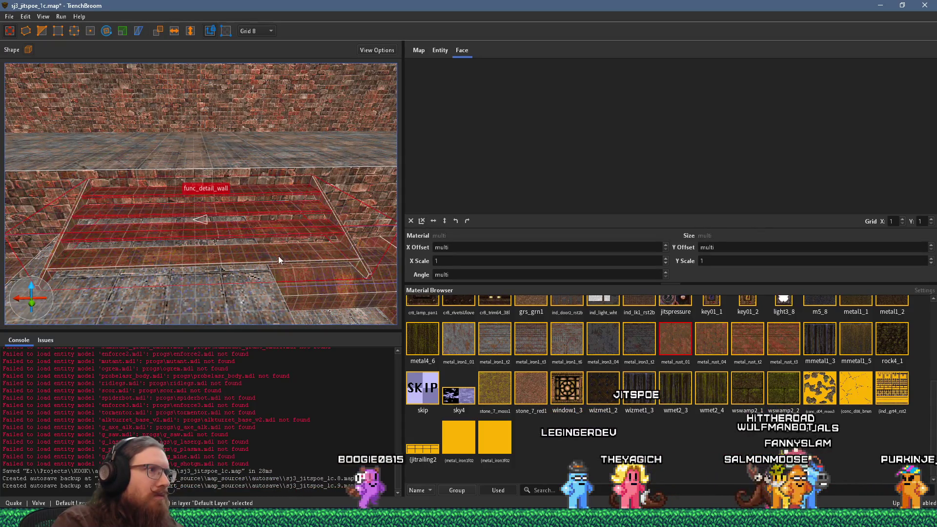
{"action": "mouse_move", "coordinate": [368, 241]}
{"action": "left_mouse_down"}
{"action": "mouse_move", "coordinate": [263, 251]}
{"action": "mouse_move", "coordinate": [375, 248]}
{"action": "mouse_move", "coordinate": [252, 260]}
{"action": "left_mouse_up"}
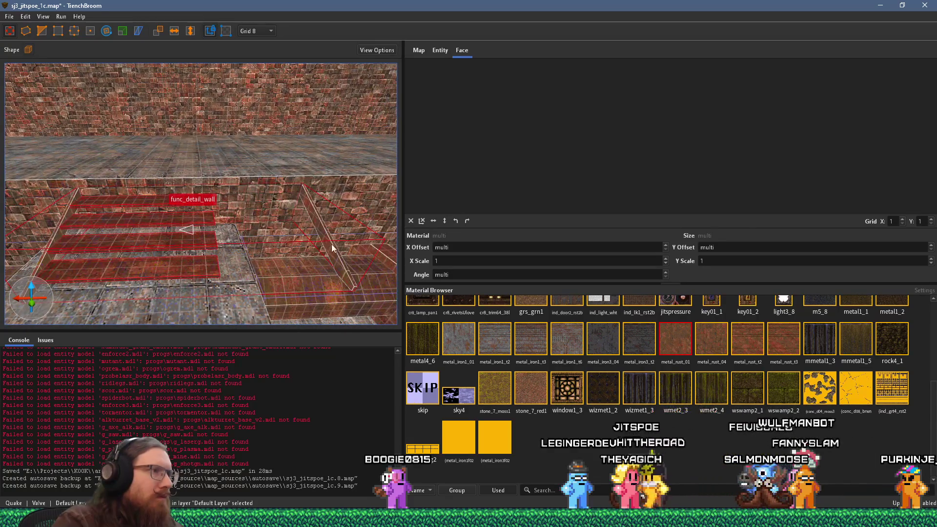
{"action": "mouse_move", "coordinate": [331, 248]}
{"action": "left_mouse_down"}
{"action": "mouse_move", "coordinate": [222, 250]}
{"action": "mouse_move", "coordinate": [235, 253]}
{"action": "mouse_move", "coordinate": [198, 203]}
{"action": "mouse_move", "coordinate": [292, 240]}
{"action": "mouse_move", "coordinate": [322, 288]}
{"action": "mouse_move", "coordinate": [132, 223]}
{"action": "mouse_move", "coordinate": [69, 270]}
{"action": "mouse_move", "coordinate": [171, 298]}
{"action": "left_mouse_up"}
{"action": "scroll", "coordinate": [250, 256], "scroll_direction": "down", "scroll_amount": 5}
{"action": "key", "text": "Escape"}
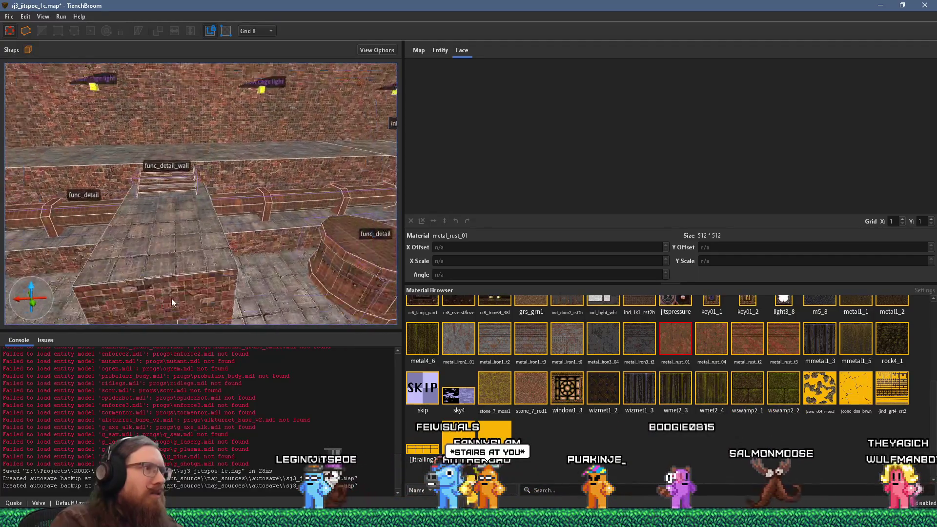
Place an item_shells pickup beside the stairs and a health pickup next to it
{"action": "right_click", "coordinate": [161, 246]}
{"action": "mouse_move", "coordinate": [232, 418]}
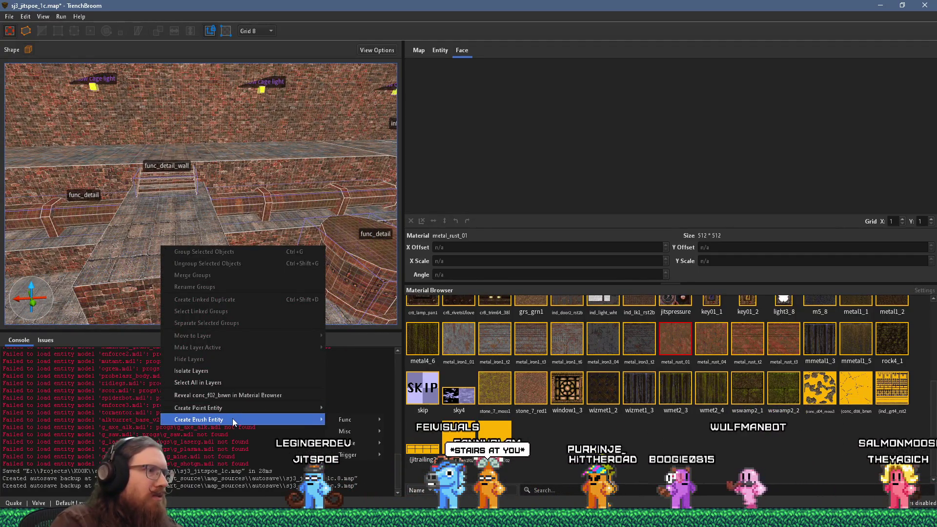
{"action": "mouse_move", "coordinate": [270, 407]}
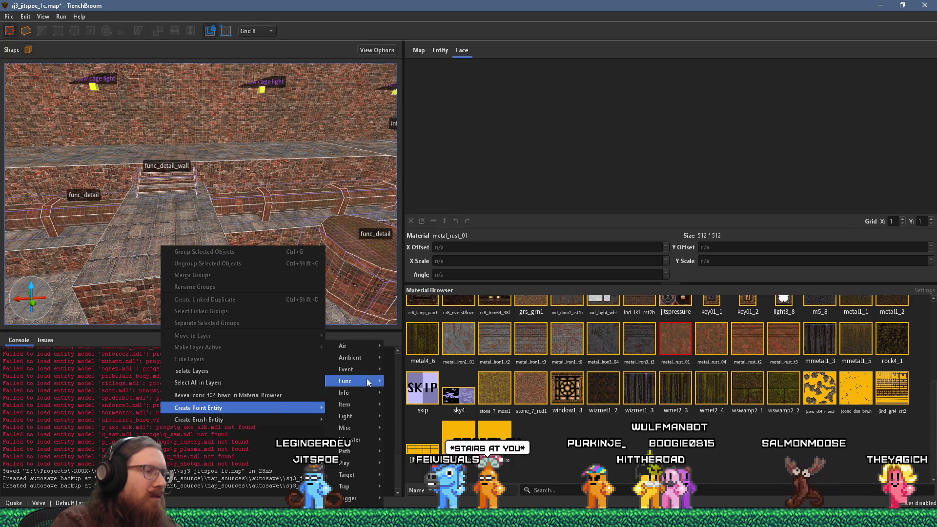
{"action": "mouse_move", "coordinate": [363, 404]}
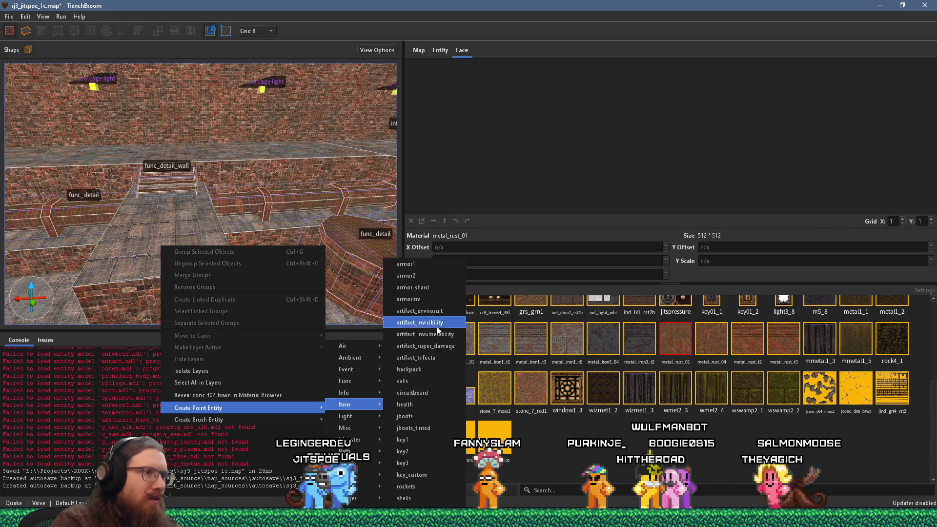
{"action": "left_click", "coordinate": [423, 499]}
{"action": "key", "text": "Escape"}
{"action": "right_click", "coordinate": [213, 281]}
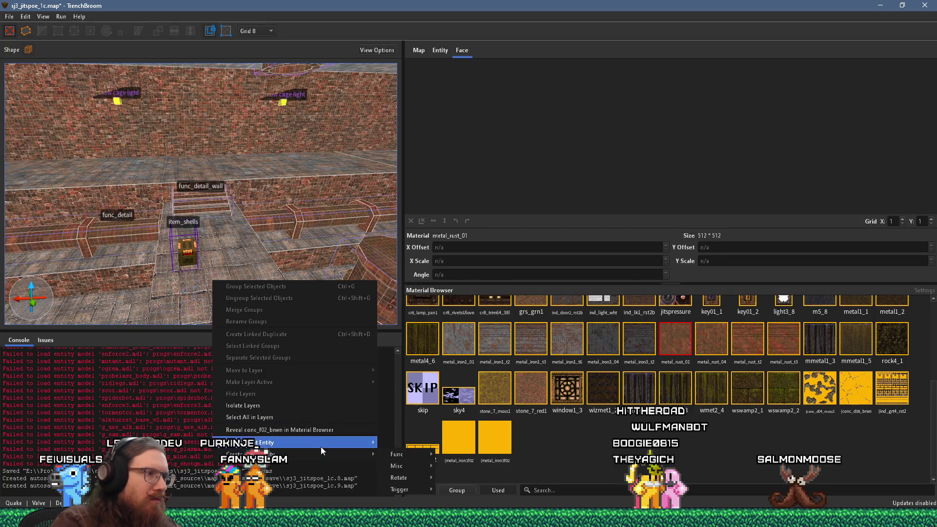
{"action": "mouse_move", "coordinate": [323, 446]}
{"action": "mouse_move", "coordinate": [405, 404]}
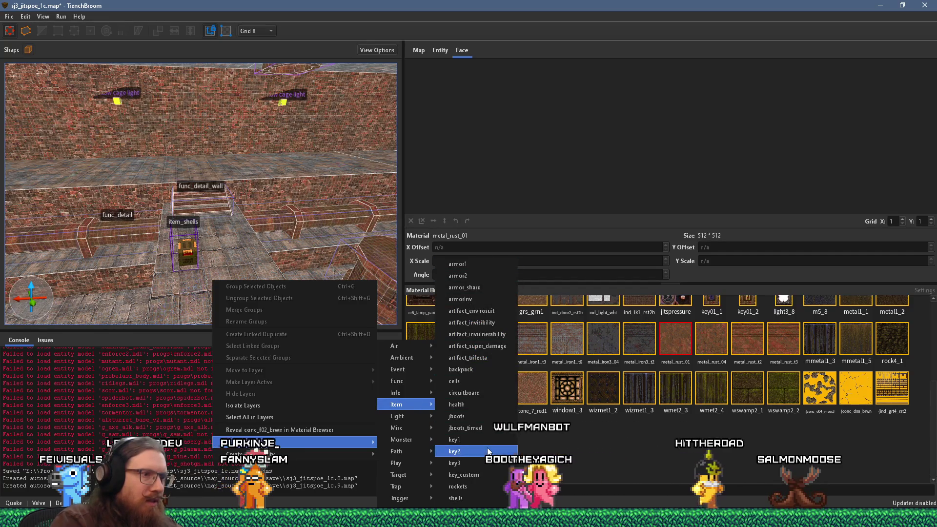
{"action": "left_click", "coordinate": [473, 404]}
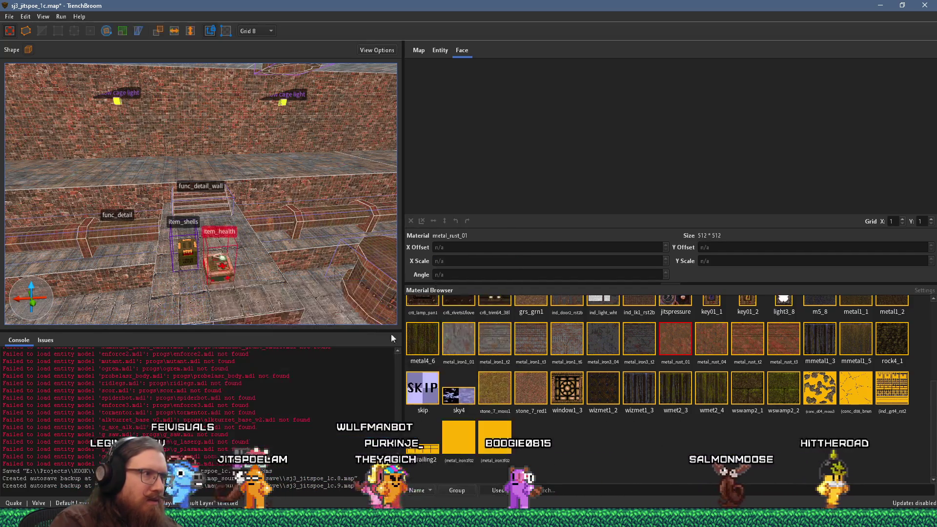
Place an item_rockets pickup next to the health
{"action": "key", "text": "d"}
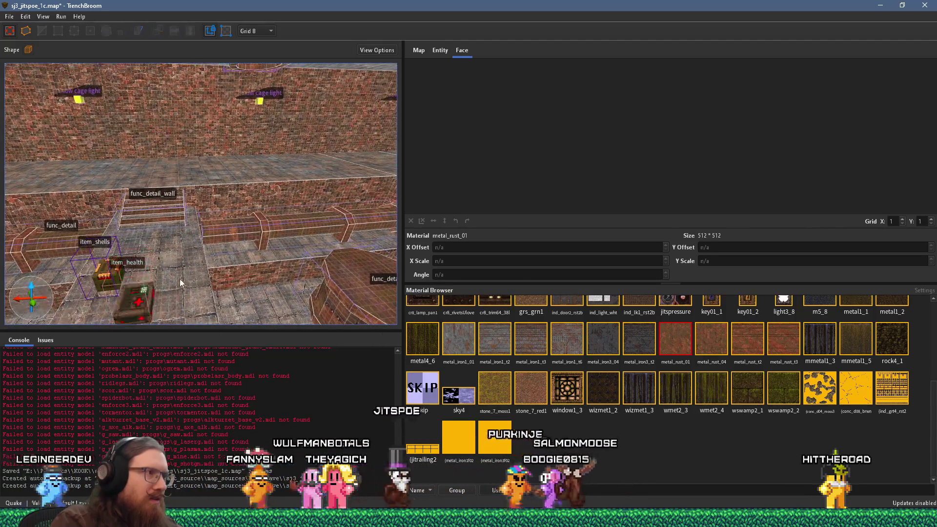
{"action": "right_click", "coordinate": [176, 273]}
{"action": "mouse_move", "coordinate": [282, 435]}
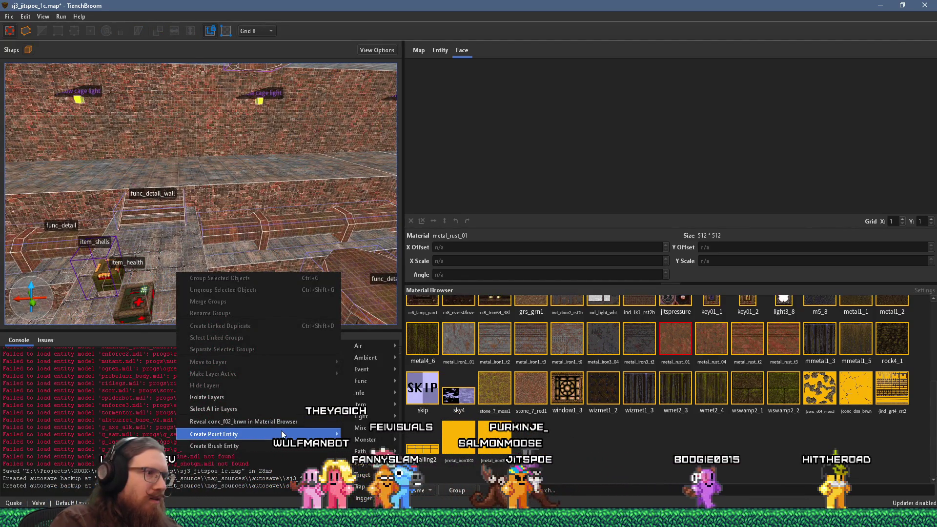
{"action": "mouse_move", "coordinate": [382, 407]}
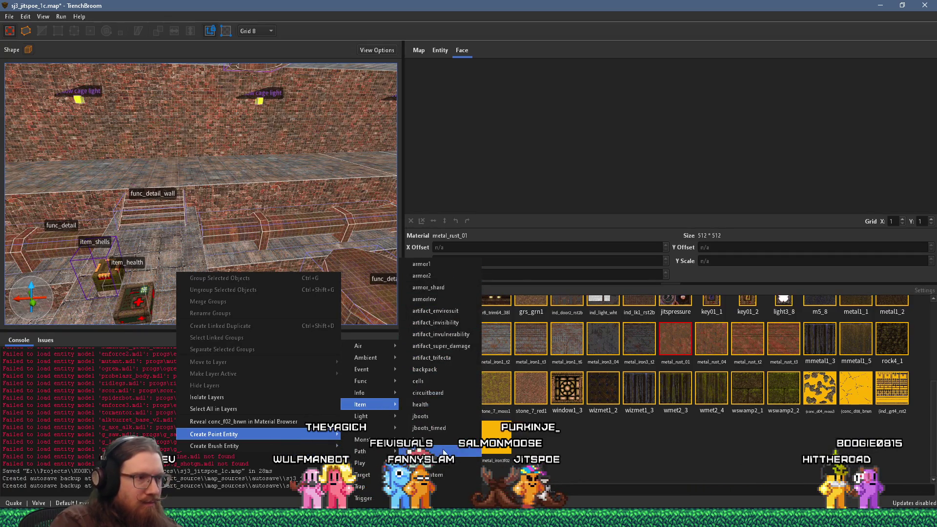
{"action": "left_click", "coordinate": [430, 463]}
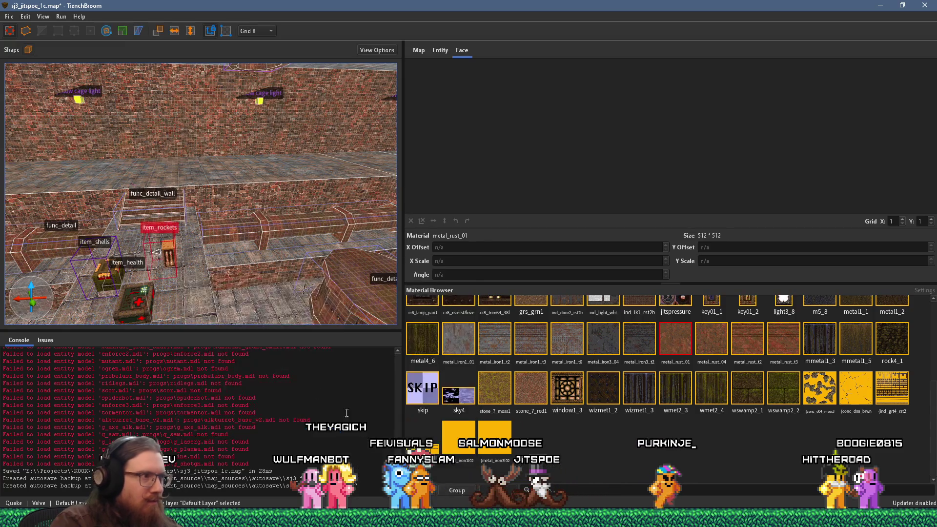
Place an item_spikes nails pickup on top of the round pillar
{"action": "key", "text": "a"}
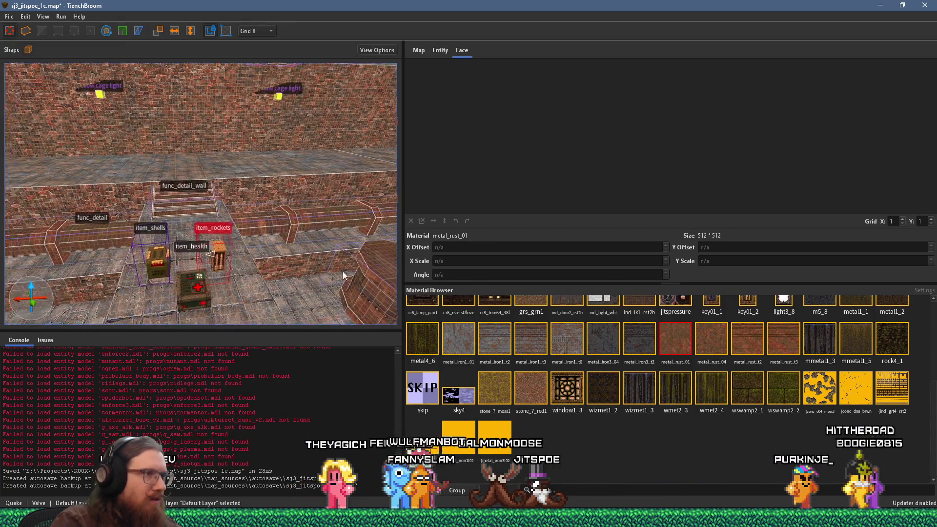
{"action": "key", "text": "d"}
{"action": "right_click", "coordinate": [241, 213]}
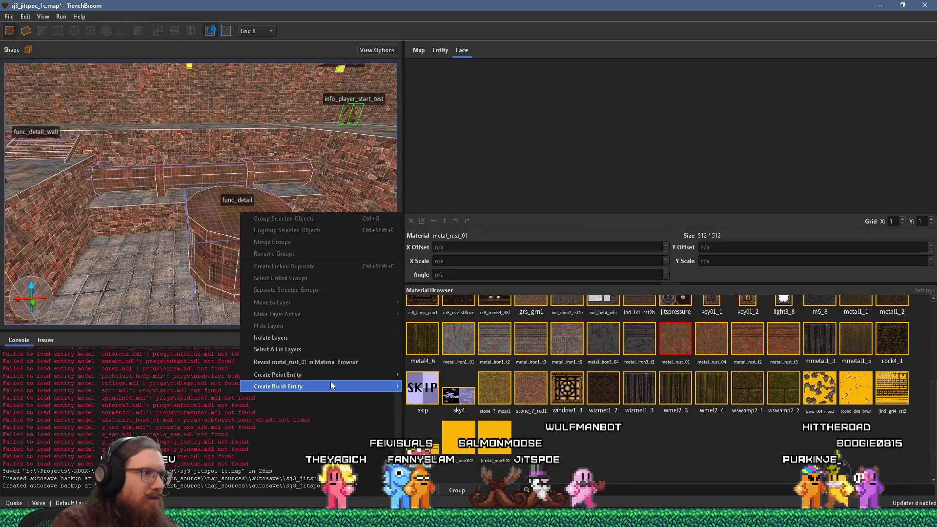
{"action": "mouse_move", "coordinate": [336, 376]}
{"action": "mouse_move", "coordinate": [425, 404]}
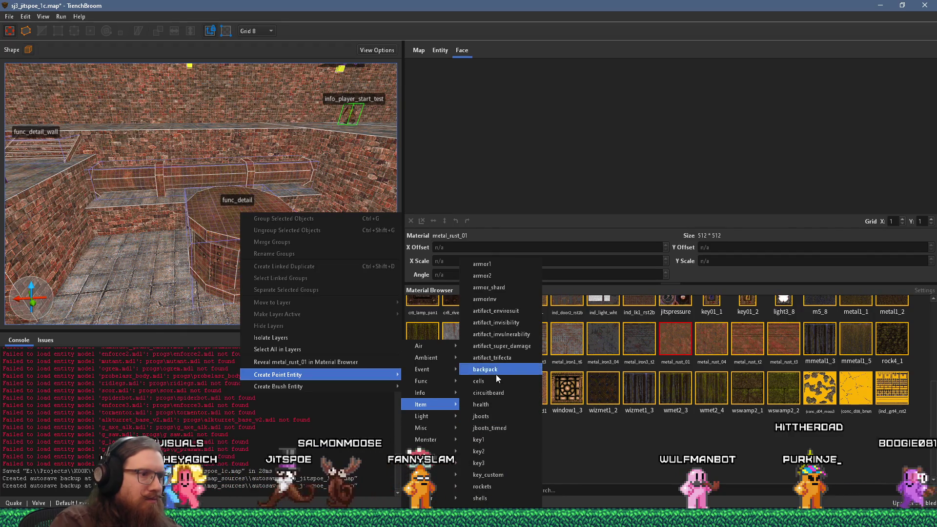
{"action": "left_click", "coordinate": [500, 484]}
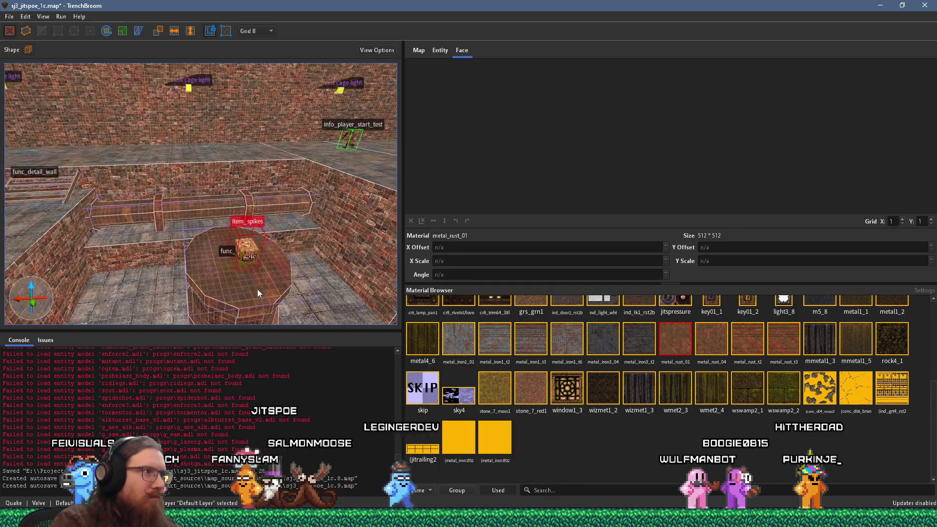
Show the nails pickup's entity properties and open its spawnflags
{"action": "scroll", "coordinate": [240, 267], "scroll_direction": "down", "scroll_amount": 5}
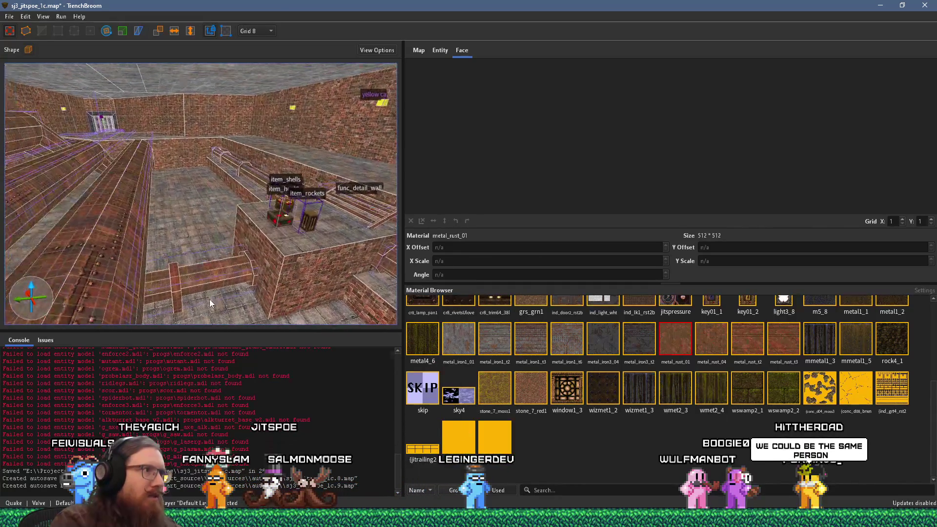
{"action": "scroll", "coordinate": [210, 300], "scroll_direction": "down", "scroll_amount": 6}
{"action": "scroll", "coordinate": [324, 317], "scroll_direction": "down", "scroll_amount": 6}
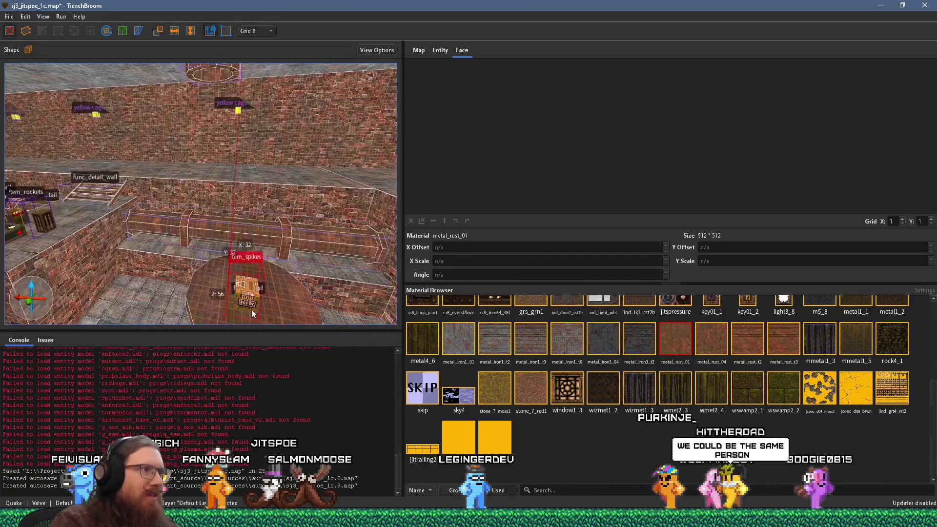
{"action": "left_click", "coordinate": [440, 50]}
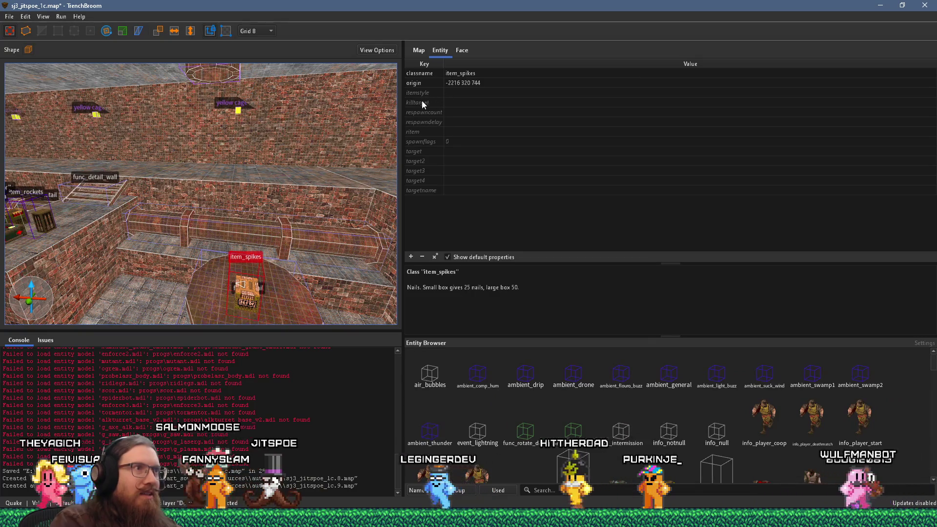
{"action": "left_click", "coordinate": [421, 141]}
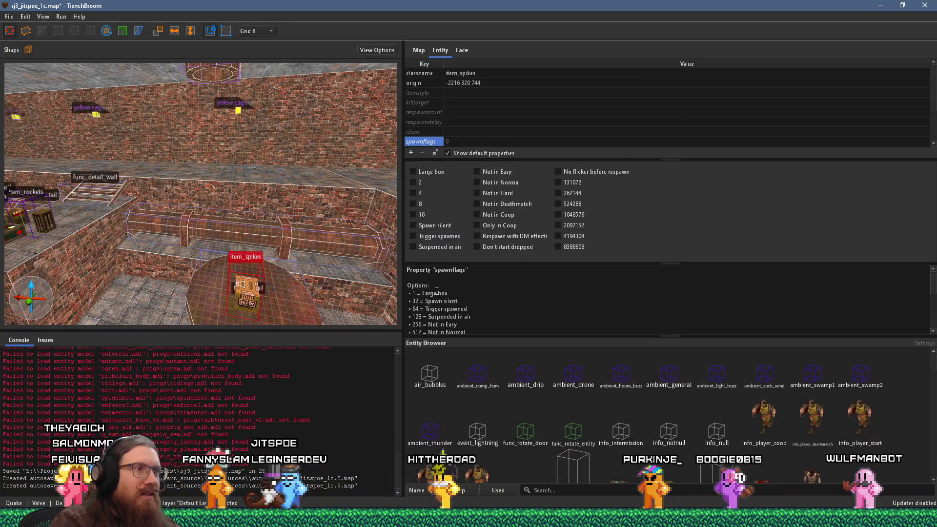
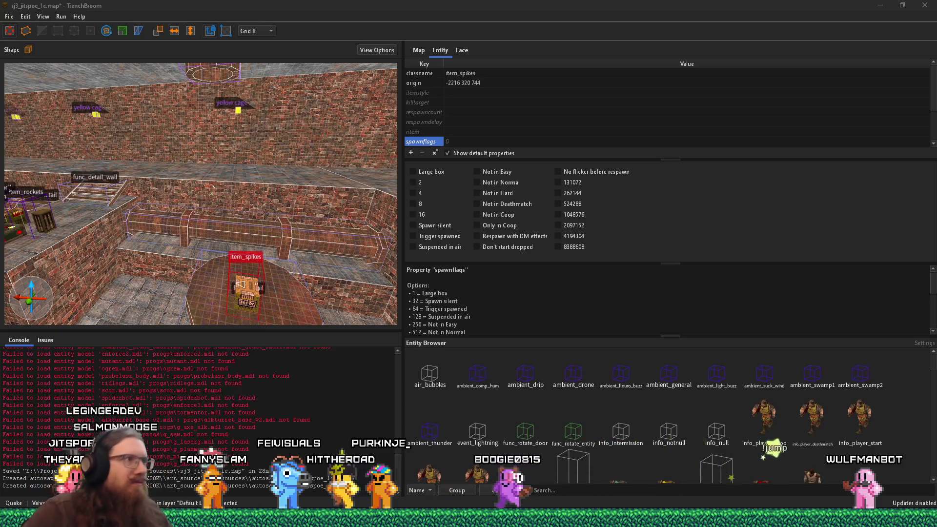
Nudge the spikes pickup 8 units along Y and make it a large box
{"action": "left_click", "coordinate": [234, 254]}
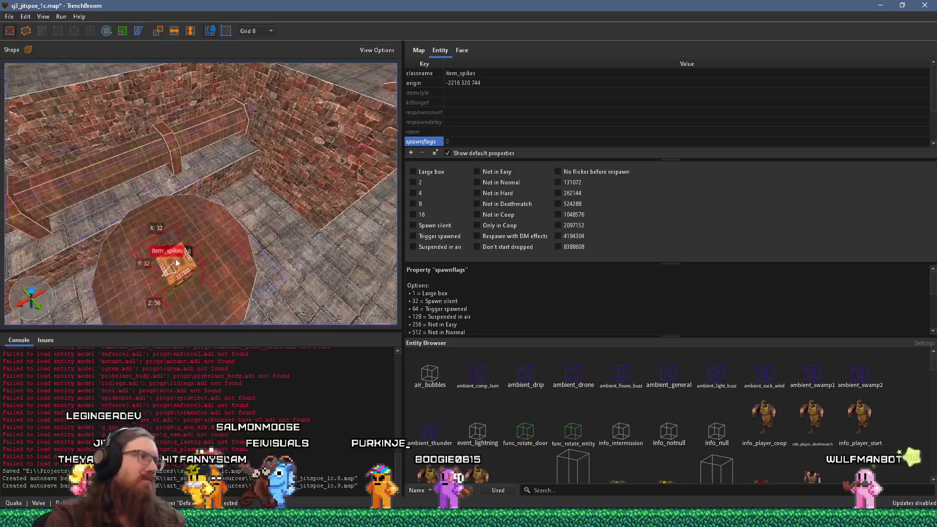
{"action": "left_click_drag", "start_coordinate": [234, 254], "coordinate": [221, 242]}
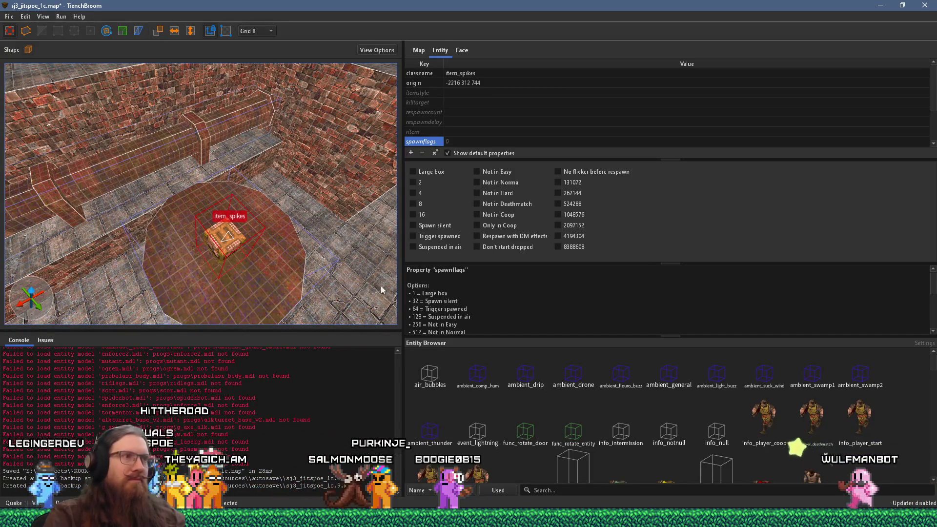
{"action": "left_click", "coordinate": [430, 172]}
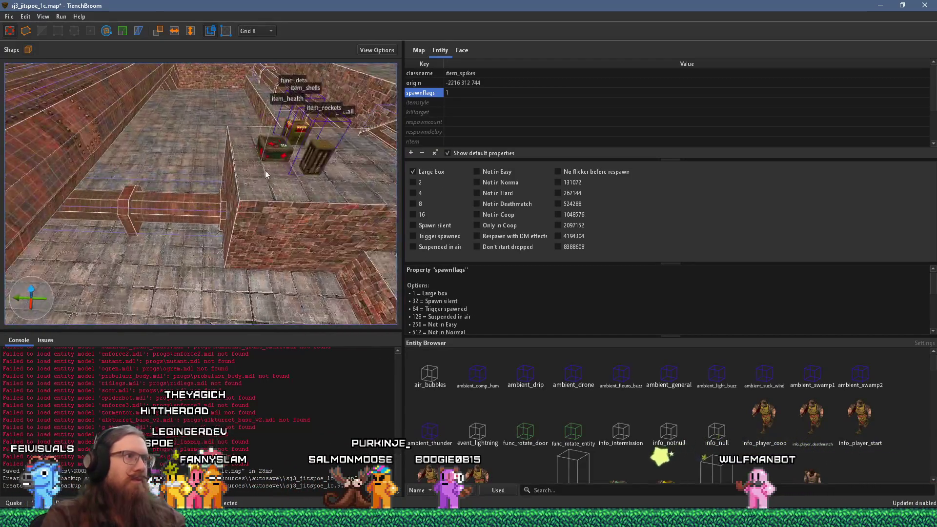
Make a health pack rotten and exclude it from the Easy and Normal skills
{"action": "left_click", "coordinate": [222, 241]}
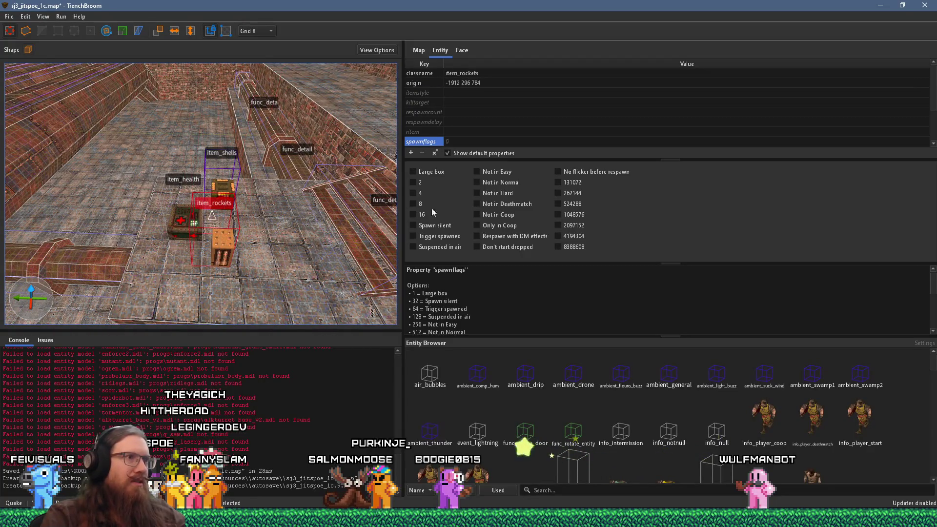
{"action": "left_click", "coordinate": [166, 211]}
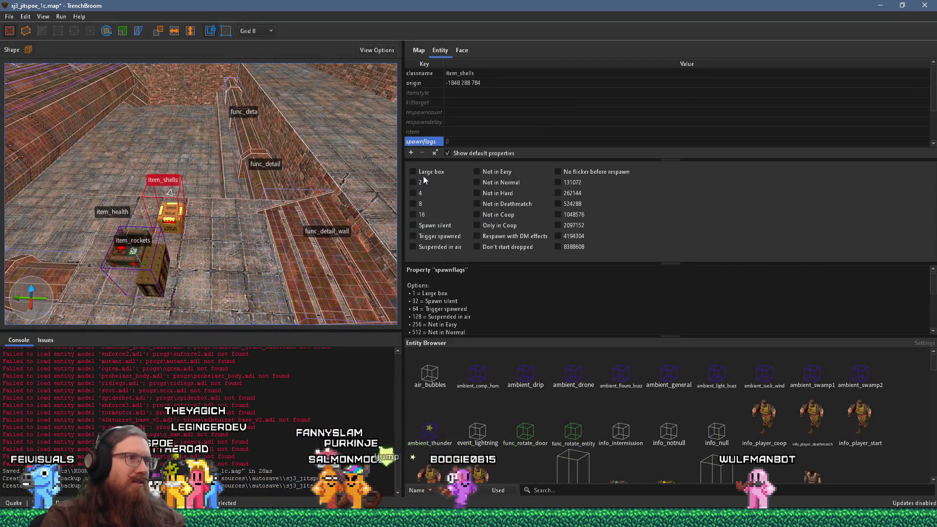
{"action": "mouse_move", "coordinate": [355, 199]}
{"action": "left_mouse_down"}
{"action": "mouse_move", "coordinate": [171, 224]}
{"action": "mouse_move", "coordinate": [59, 208]}
{"action": "mouse_move", "coordinate": [98, 197]}
{"action": "mouse_move", "coordinate": [170, 213]}
{"action": "mouse_move", "coordinate": [192, 218]}
{"action": "mouse_move", "coordinate": [210, 241]}
{"action": "mouse_move", "coordinate": [273, 229]}
{"action": "left_mouse_up"}
{"action": "left_click", "coordinate": [171, 213]}
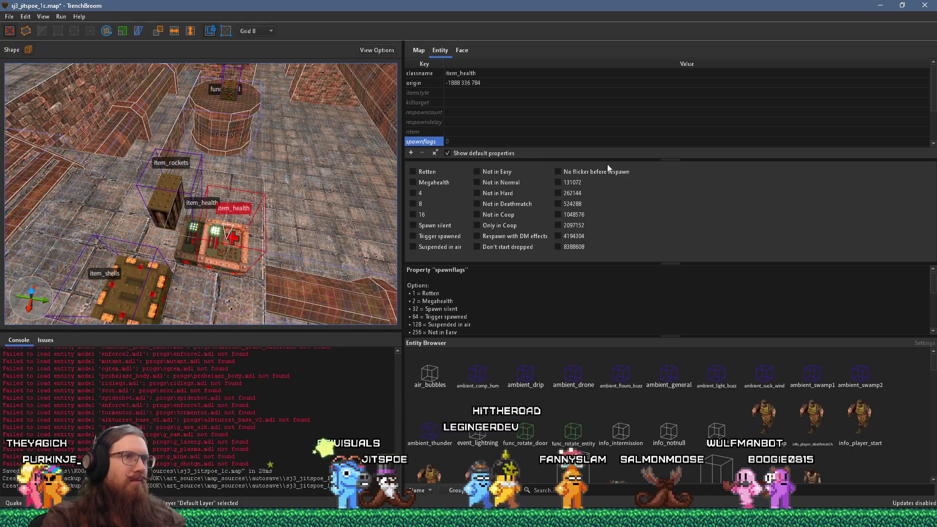
{"action": "left_click_drag", "start_coordinate": [673, 159], "coordinate": [673, 171]}
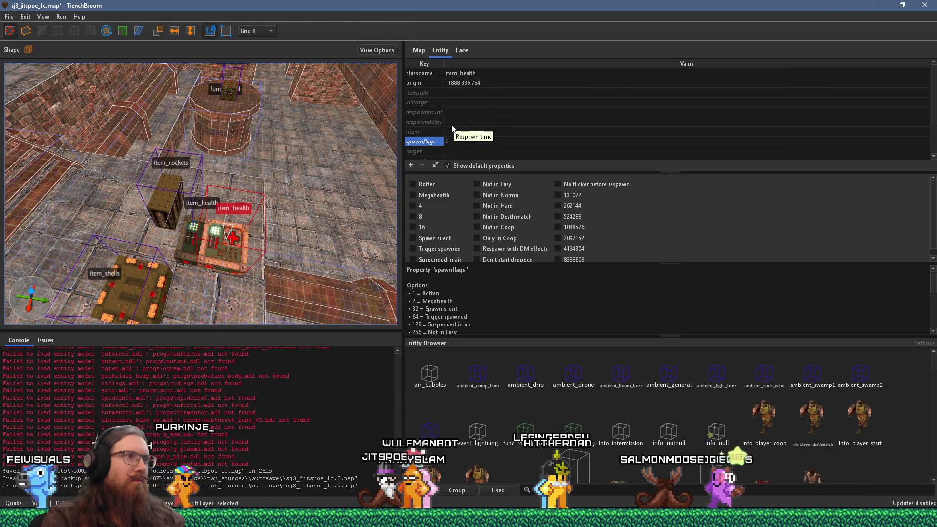
{"action": "left_click", "coordinate": [413, 184]}
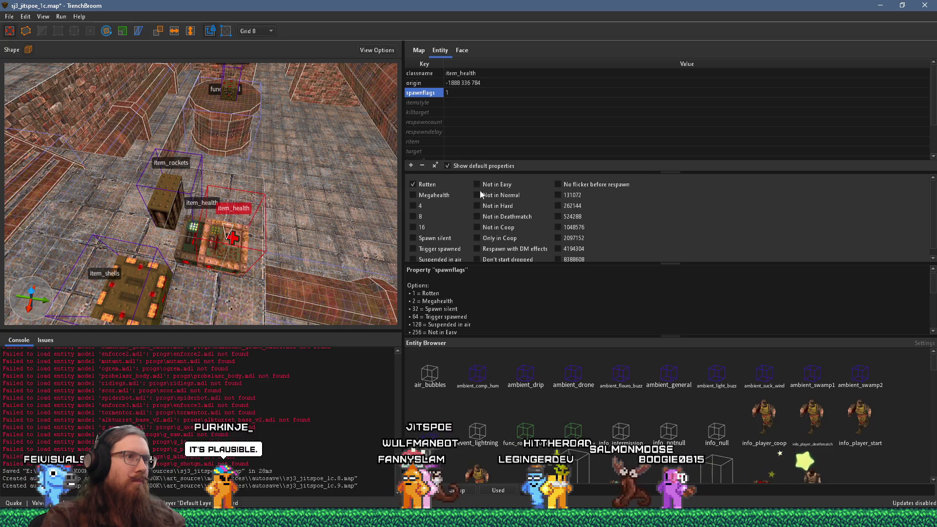
{"action": "left_click", "coordinate": [508, 186]}
{"action": "left_click", "coordinate": [508, 195]}
Mark the other health pack Not in Hard
{"action": "scroll", "coordinate": [239, 232], "scroll_direction": "down", "scroll_amount": 1}
{"action": "left_click", "coordinate": [239, 233]}
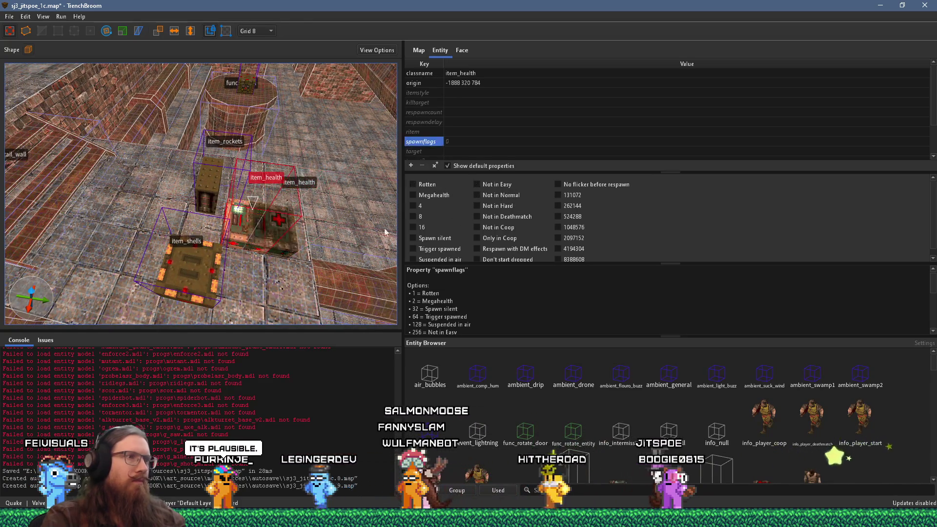
{"action": "scroll", "coordinate": [306, 209], "scroll_direction": "up", "scroll_amount": 5}
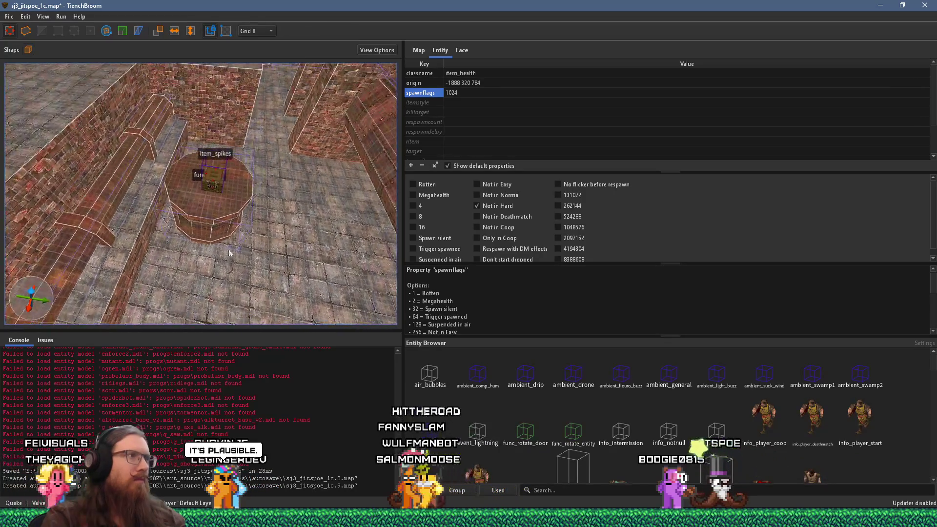
{"action": "key", "text": "Escape"}
{"action": "mouse_move", "coordinate": [248, 139]}
{"action": "left_mouse_down"}
{"action": "mouse_move", "coordinate": [268, 265]}
{"action": "mouse_move", "coordinate": [210, 245]}
{"action": "mouse_move", "coordinate": [314, 195]}
{"action": "mouse_move", "coordinate": [204, 189]}
{"action": "mouse_move", "coordinate": [136, 139]}
{"action": "mouse_move", "coordinate": [240, 174]}
{"action": "mouse_move", "coordinate": [241, 166]}
{"action": "mouse_move", "coordinate": [256, 168]}
{"action": "mouse_move", "coordinate": [235, 164]}
{"action": "left_mouse_up"}
{"action": "right_click", "coordinate": [233, 165]}
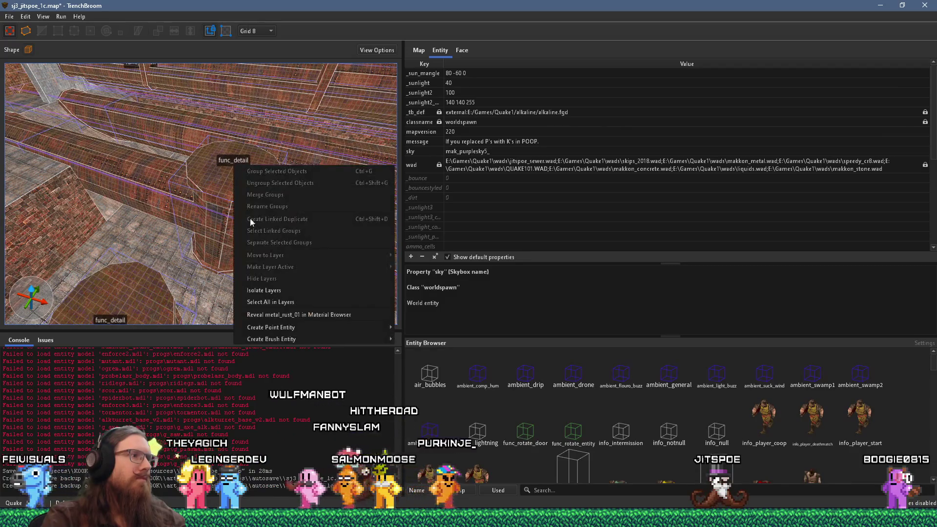
{"action": "mouse_move", "coordinate": [301, 327]}
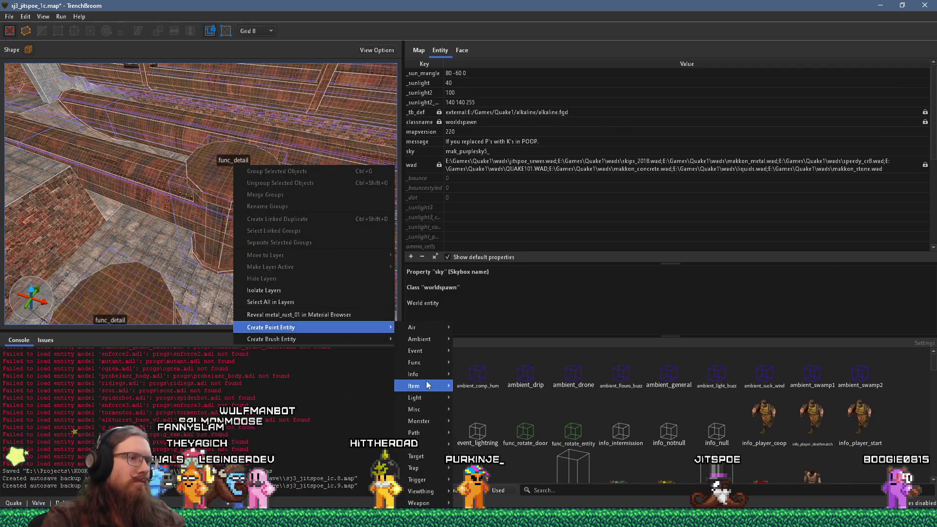
{"action": "mouse_move", "coordinate": [427, 386]}
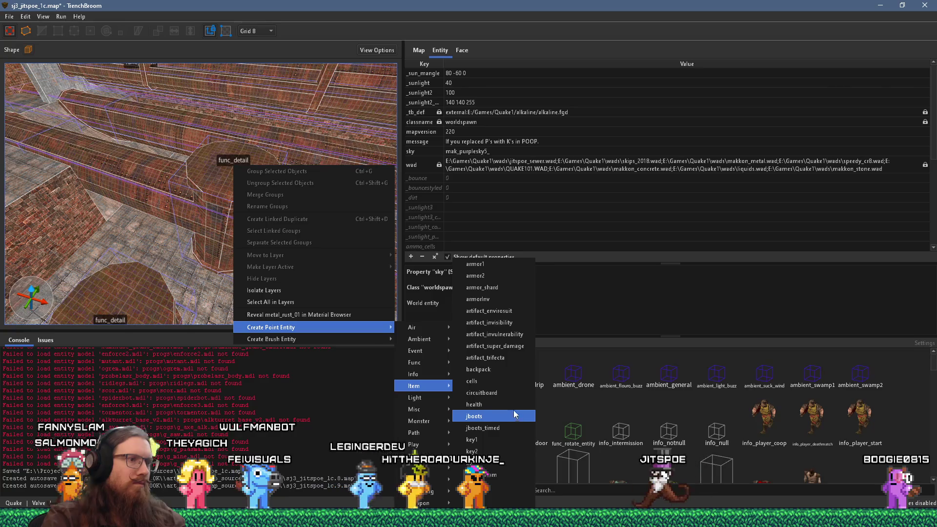
{"action": "left_click", "coordinate": [514, 407]}
{"action": "scroll", "coordinate": [260, 216], "scroll_direction": "up", "scroll_amount": 5}
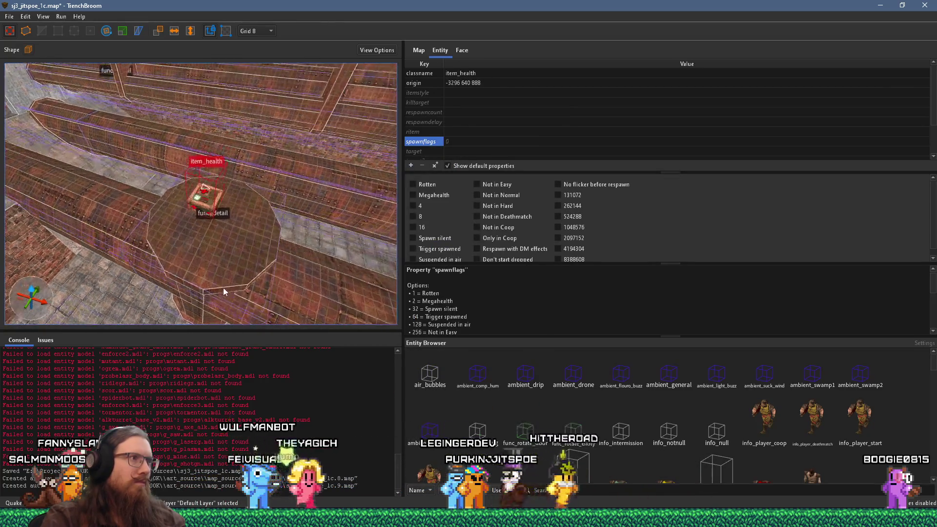
{"action": "left_click_drag", "start_coordinate": [215, 210], "coordinate": [223, 232]}
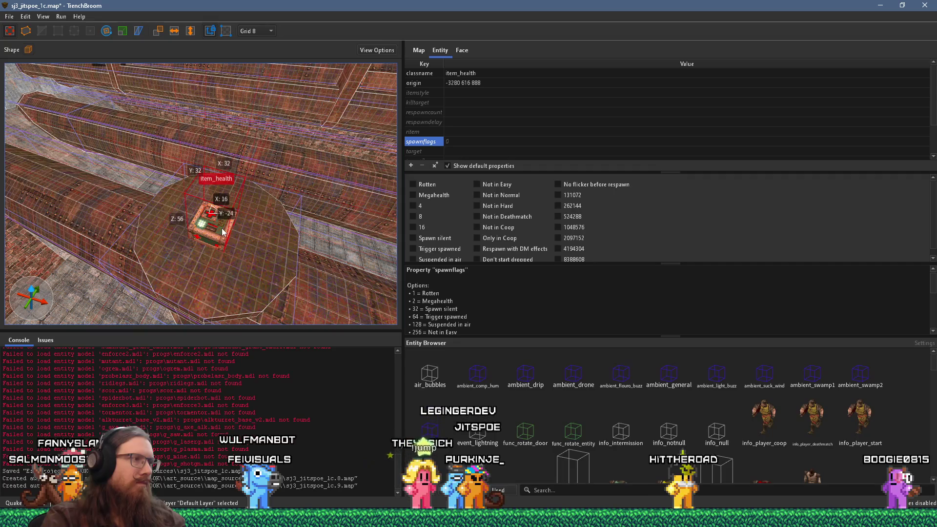
{"action": "scroll", "coordinate": [222, 231], "scroll_direction": "down", "scroll_amount": 5}
{"action": "key", "text": "Escape"}
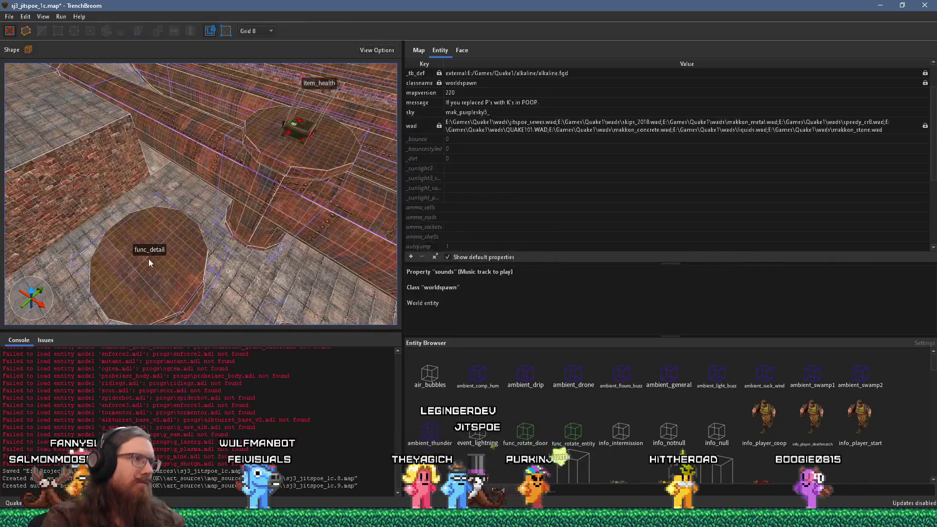
Add a jboots pickup at a second spot in the map
{"action": "right_click", "coordinate": [149, 260]}
{"action": "mouse_move", "coordinate": [273, 420]}
{"action": "mouse_move", "coordinate": [356, 432]}
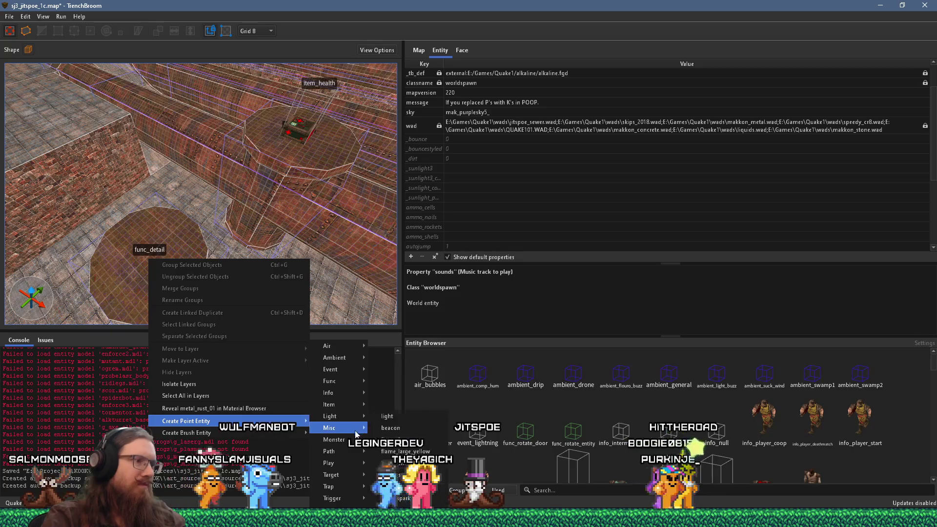
{"action": "mouse_move", "coordinate": [351, 407]}
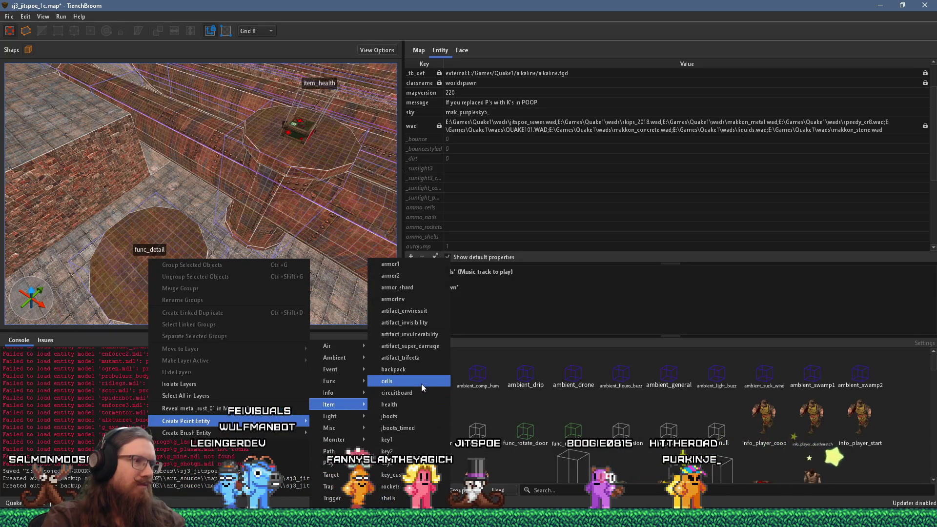
{"action": "left_click", "coordinate": [411, 417]}
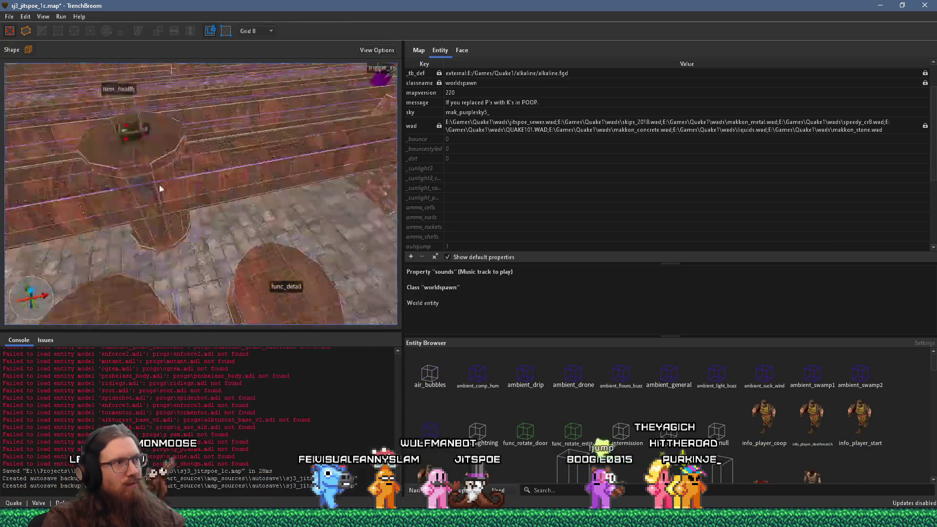
{"action": "scroll", "coordinate": [219, 171], "scroll_direction": "down", "scroll_amount": 2}
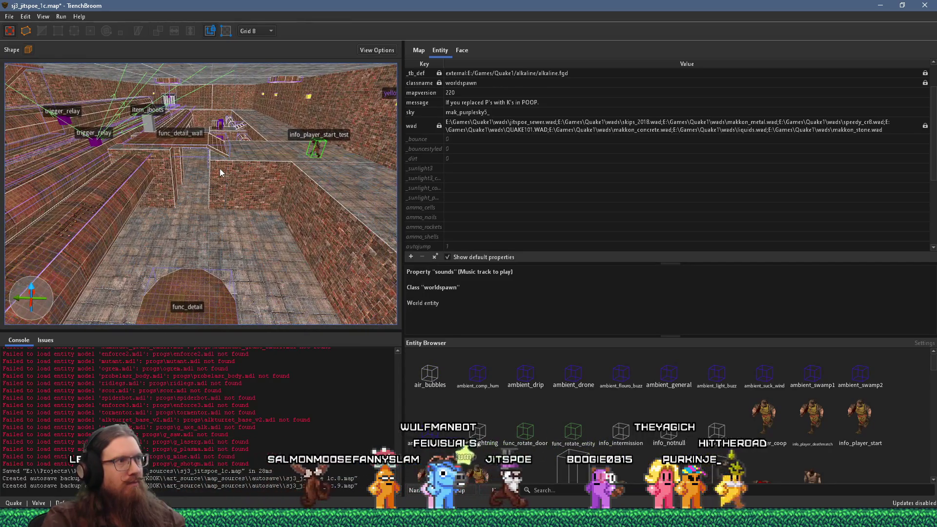
{"action": "scroll", "coordinate": [219, 169], "scroll_direction": "up", "scroll_amount": 10}
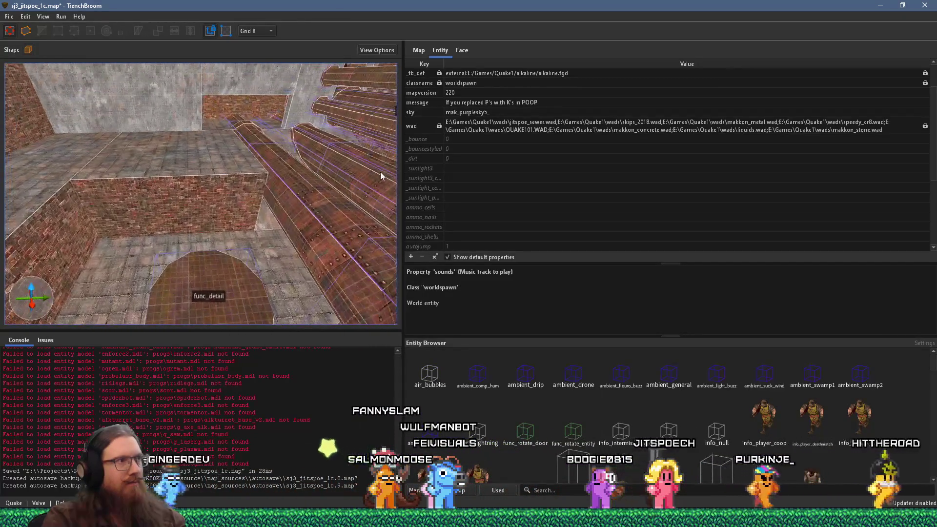
{"action": "scroll", "coordinate": [375, 172], "scroll_direction": "down", "scroll_amount": 8}
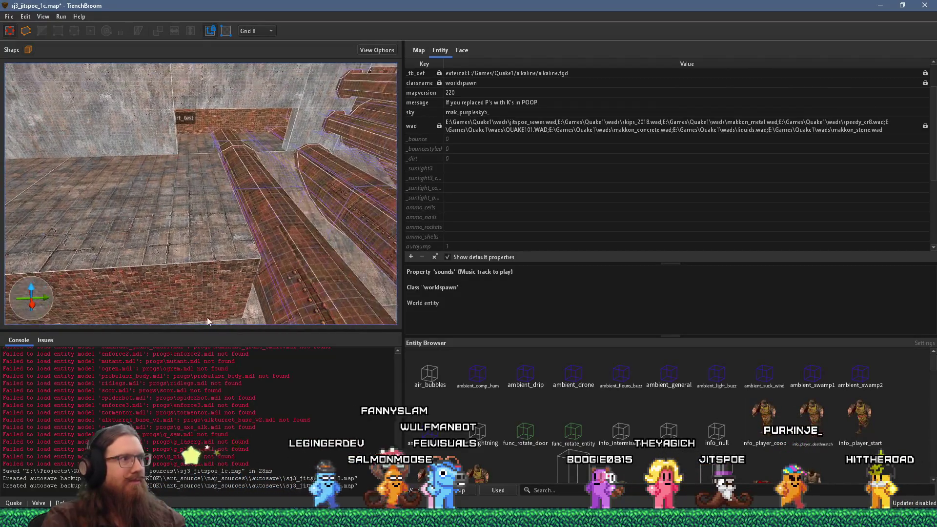
{"action": "right_click", "coordinate": [214, 244]}
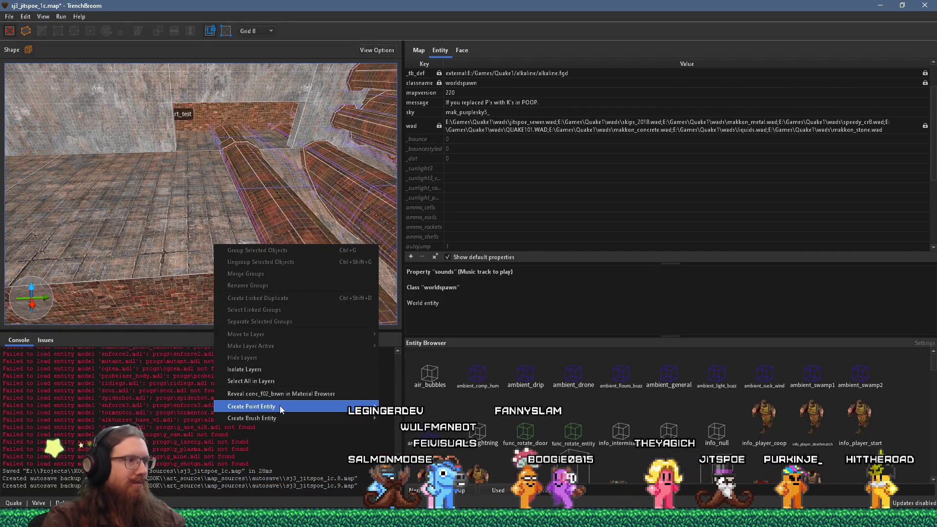
{"action": "mouse_move", "coordinate": [398, 404]}
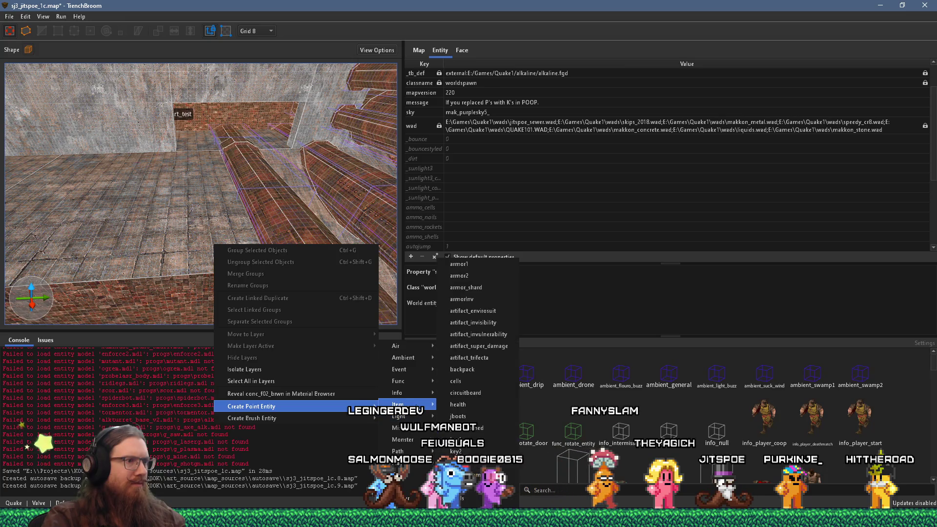
{"action": "left_click", "coordinate": [461, 404]}
{"action": "scroll", "coordinate": [238, 264], "scroll_direction": "up", "scroll_amount": 5}
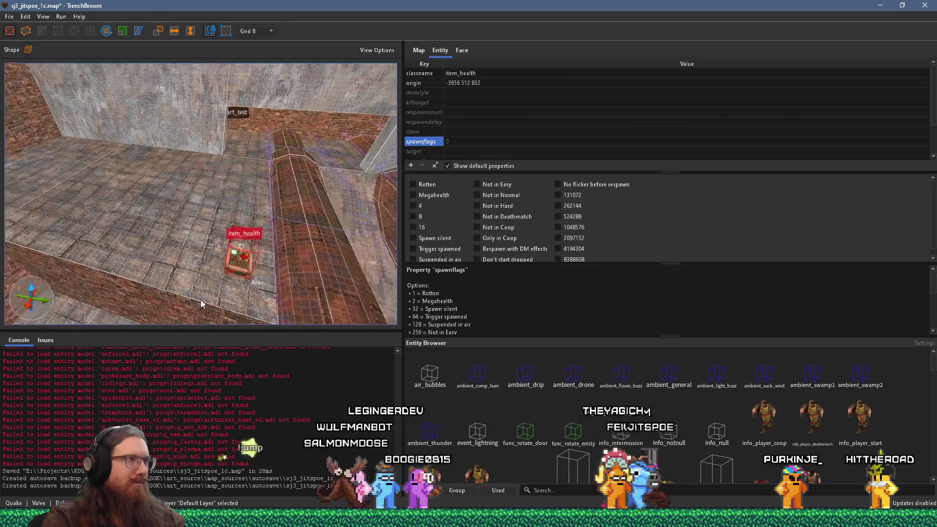
{"action": "scroll", "coordinate": [191, 323], "scroll_direction": "down", "scroll_amount": 3}
{"action": "left_click_drag", "start_coordinate": [310, 261], "coordinate": [75, 143]}
{"action": "scroll", "coordinate": [148, 183], "scroll_direction": "down", "scroll_amount": 6}
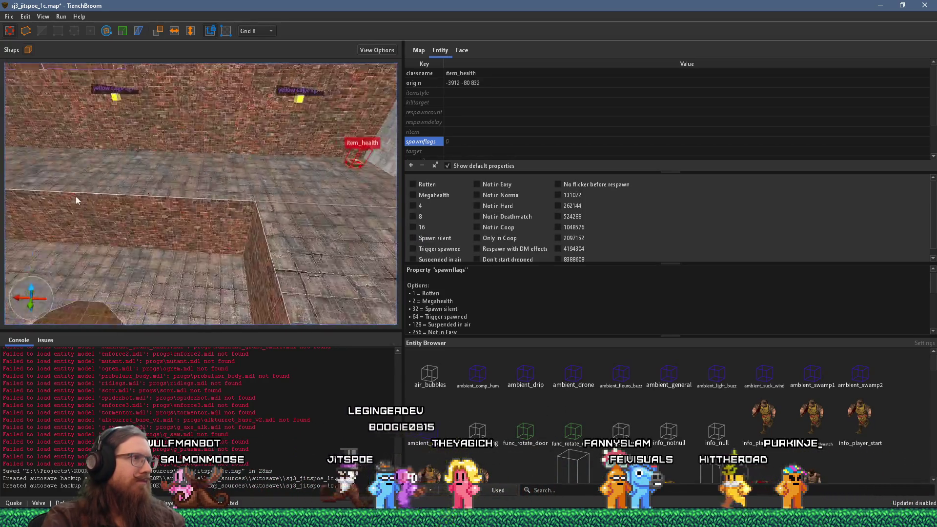
{"action": "scroll", "coordinate": [204, 253], "scroll_direction": "up", "scroll_amount": 5}
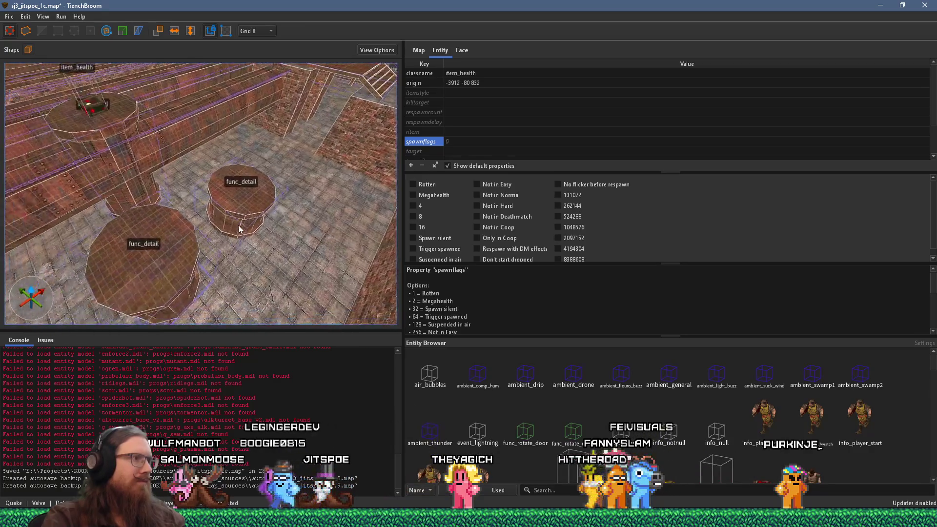
{"action": "key", "text": "Escape"}
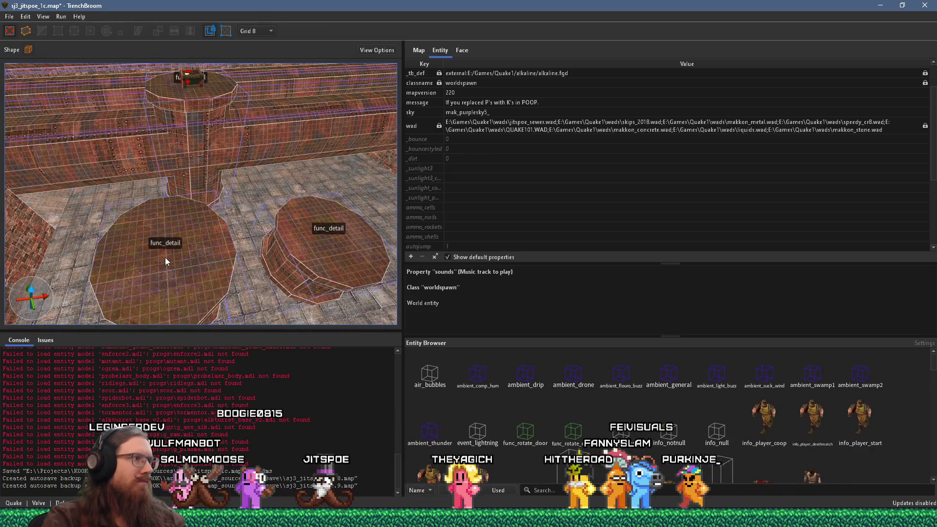
{"action": "right_click", "coordinate": [165, 257]}
{"action": "key", "text": "Escape"}
{"action": "scroll", "coordinate": [265, 236], "scroll_direction": "up", "scroll_amount": 10}
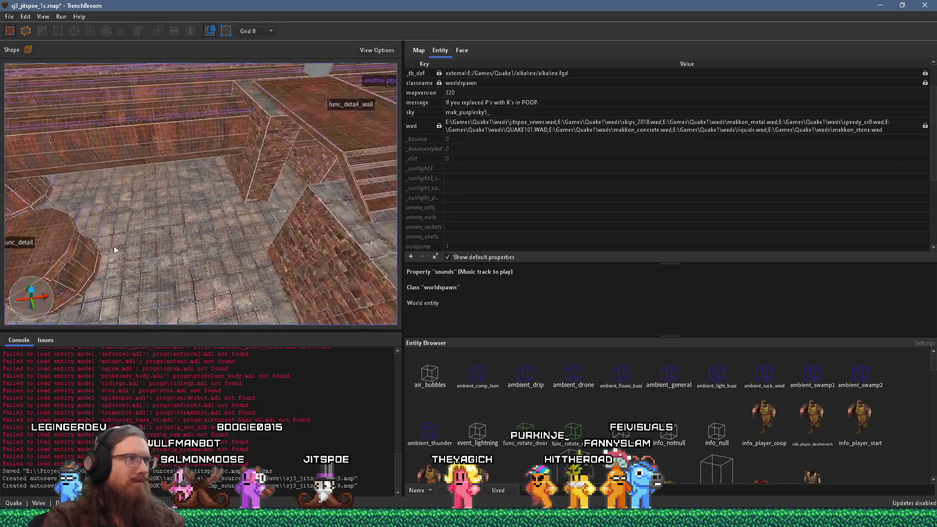
{"action": "scroll", "coordinate": [170, 235], "scroll_direction": "down", "scroll_amount": 5}
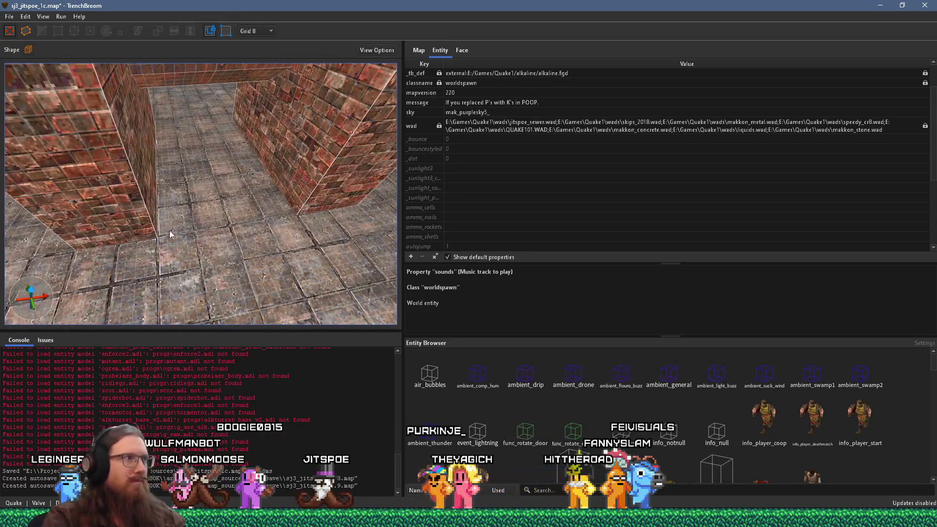
Place a health pickup in the corridor, shifting it slightly closer
{"action": "right_click", "coordinate": [197, 157]}
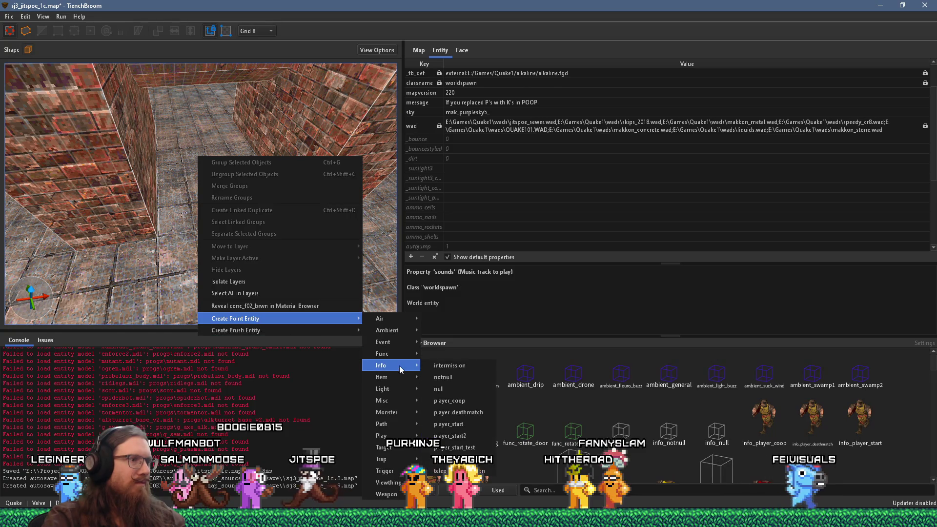
{"action": "mouse_move", "coordinate": [405, 378]}
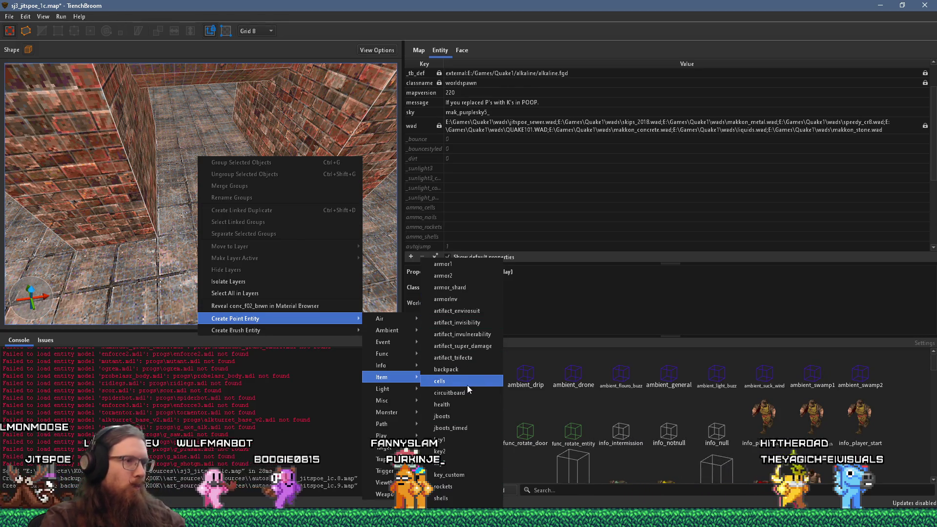
{"action": "left_click", "coordinate": [470, 405]}
{"action": "left_click_drag", "start_coordinate": [214, 144], "coordinate": [213, 159]}
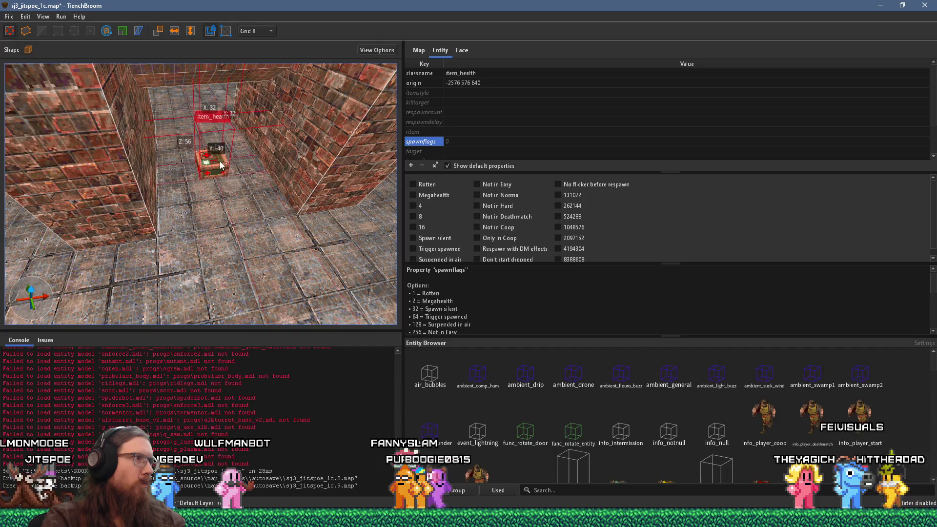
{"action": "scroll", "coordinate": [214, 167], "scroll_direction": "down", "scroll_amount": 5}
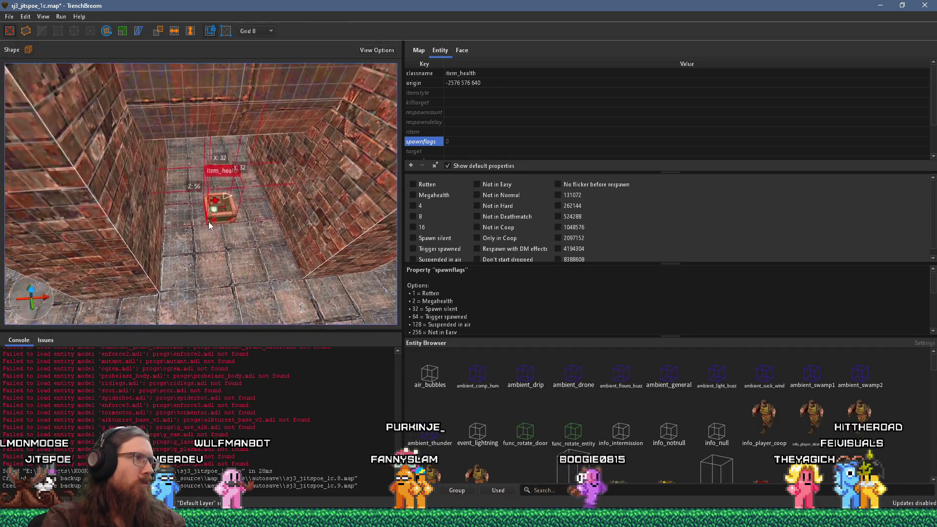
{"action": "scroll", "coordinate": [208, 254], "scroll_direction": "down", "scroll_amount": 8}
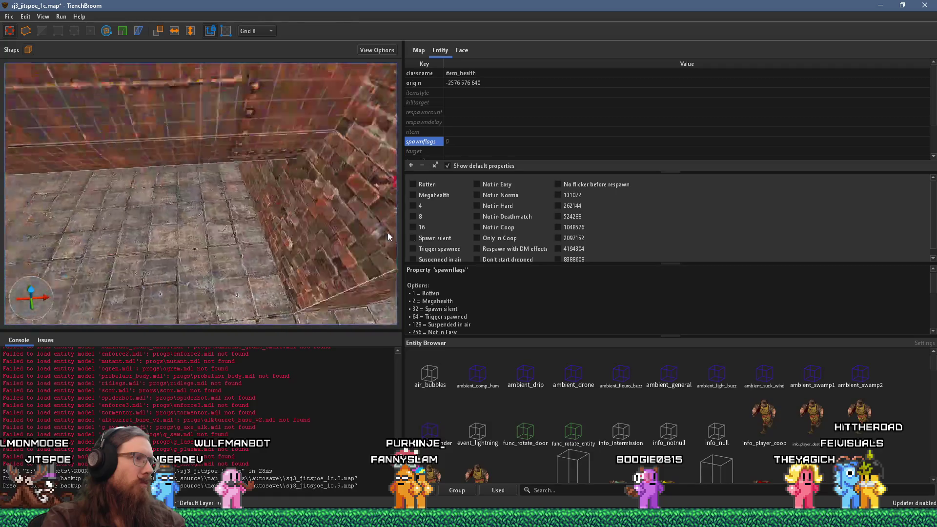
{"action": "scroll", "coordinate": [191, 201], "scroll_direction": "down", "scroll_amount": 10}
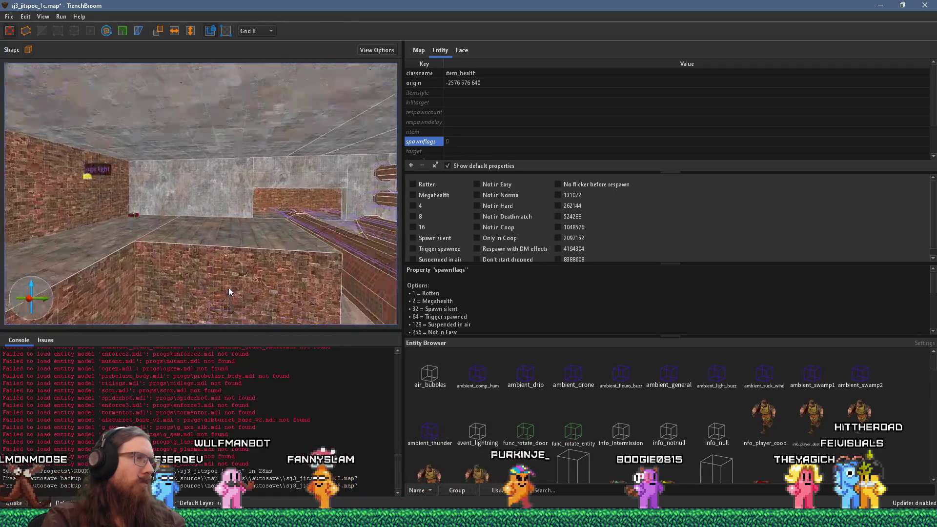
{"action": "scroll", "coordinate": [191, 275], "scroll_direction": "up", "scroll_amount": 8}
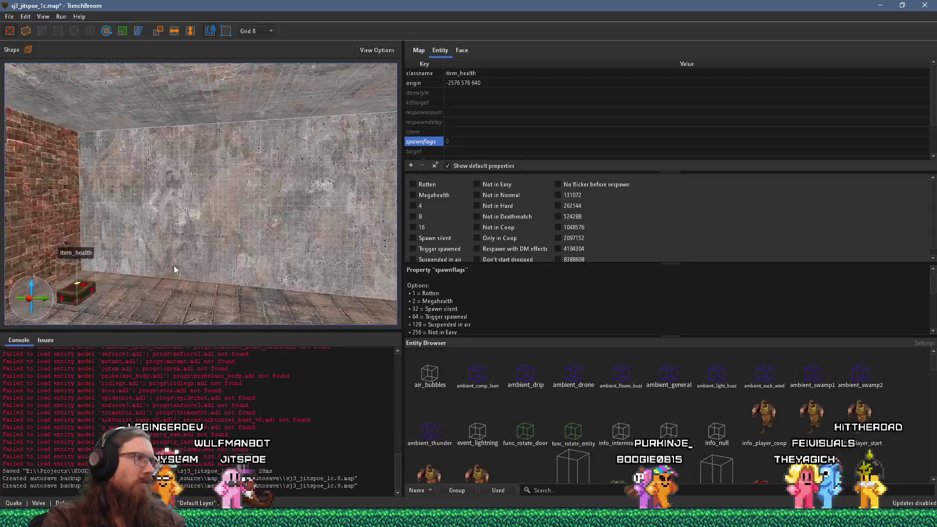
{"action": "scroll", "coordinate": [181, 299], "scroll_direction": "up", "scroll_amount": 2}
{"action": "key", "text": "Escape"}
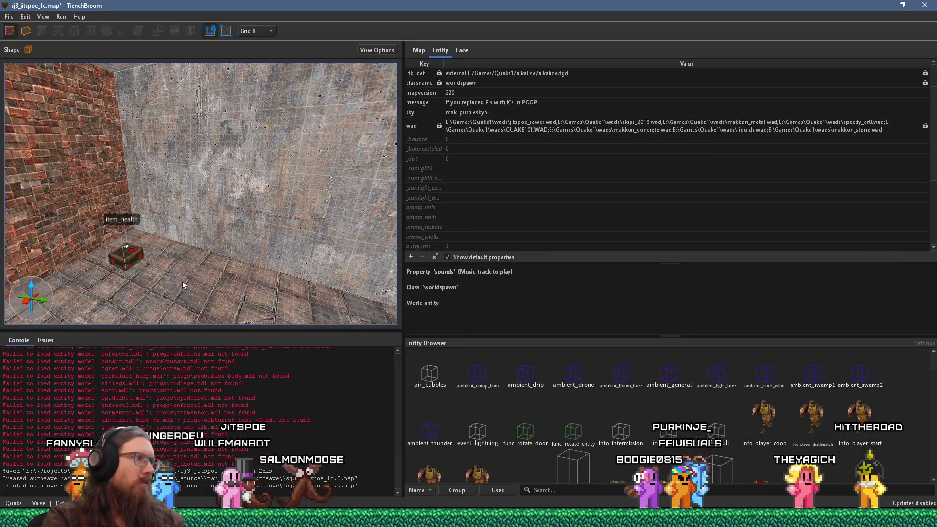
Place an armor1 pickup beside the health near the wall
{"action": "right_click", "coordinate": [182, 273]}
{"action": "mouse_move", "coordinate": [389, 409]}
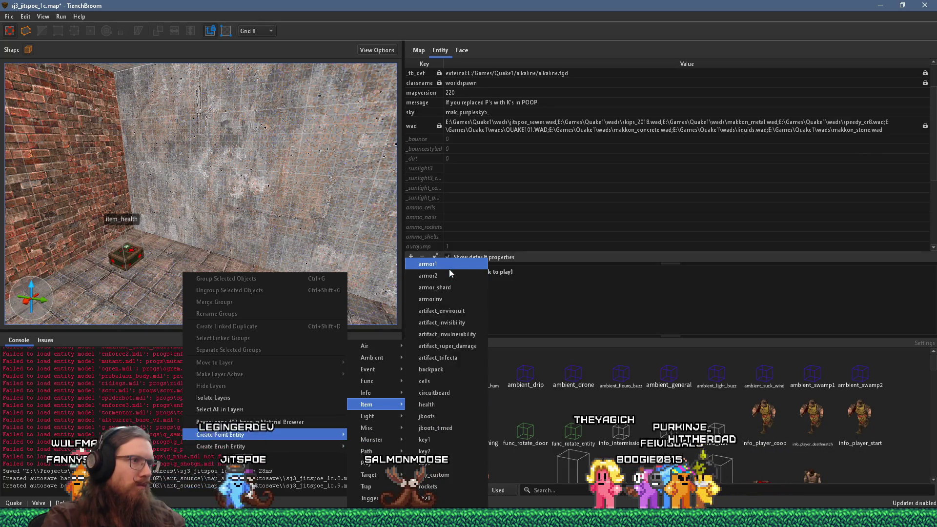
{"action": "left_click", "coordinate": [449, 269]}
{"action": "scroll", "coordinate": [213, 281], "scroll_direction": "down", "scroll_amount": 2}
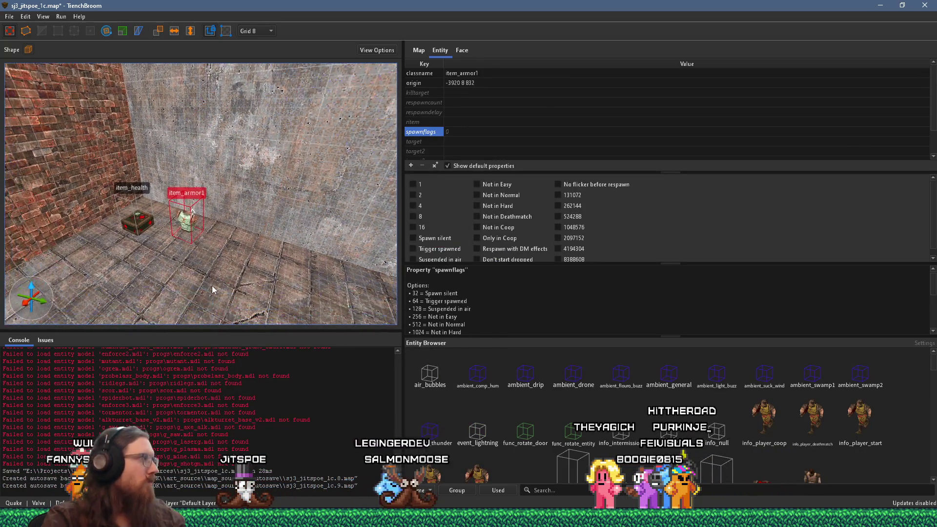
{"action": "mouse_move", "coordinate": [178, 297]}
{"action": "left_mouse_down"}
{"action": "mouse_move", "coordinate": [261, 289]}
{"action": "mouse_move", "coordinate": [158, 234]}
{"action": "mouse_move", "coordinate": [223, 244]}
{"action": "mouse_move", "coordinate": [180, 277]}
{"action": "left_mouse_up"}
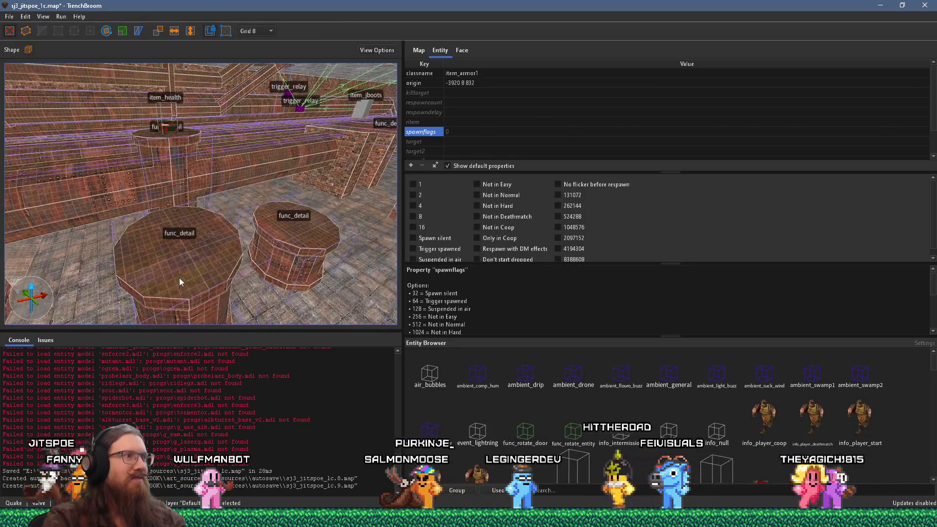
{"action": "key", "text": "Escape"}
Place a spikes ammo pickup on a pillar, then select the trigger_relay near the stairs
{"action": "right_click", "coordinate": [180, 244]}
{"action": "mouse_move", "coordinate": [261, 406]}
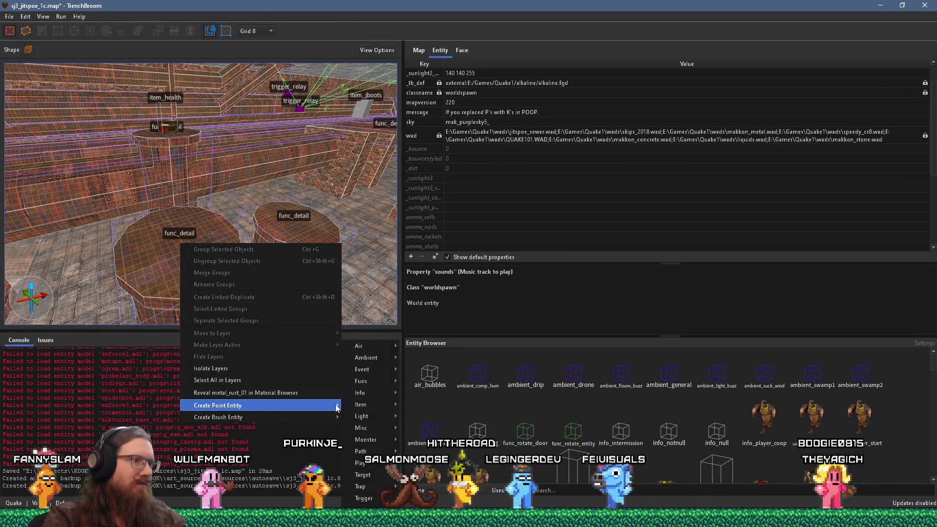
{"action": "mouse_move", "coordinate": [358, 403]}
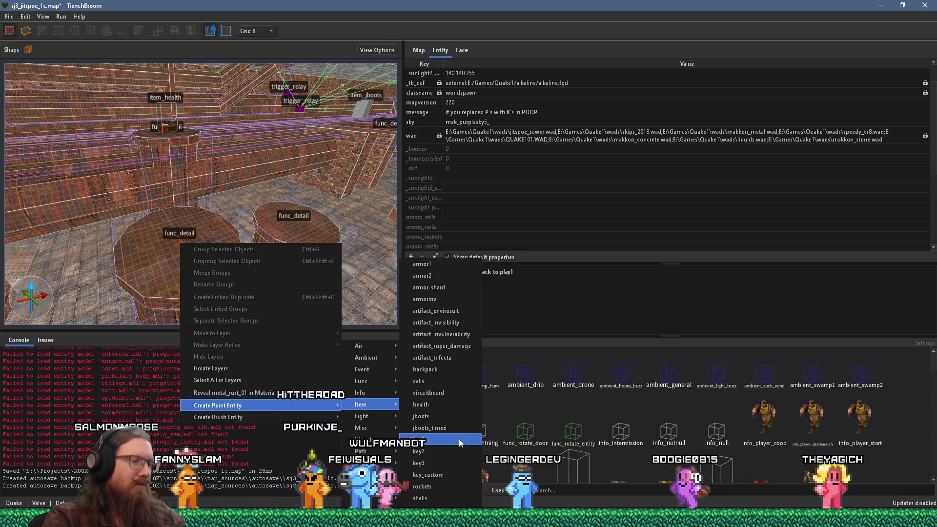
{"action": "key", "text": "Escape"}
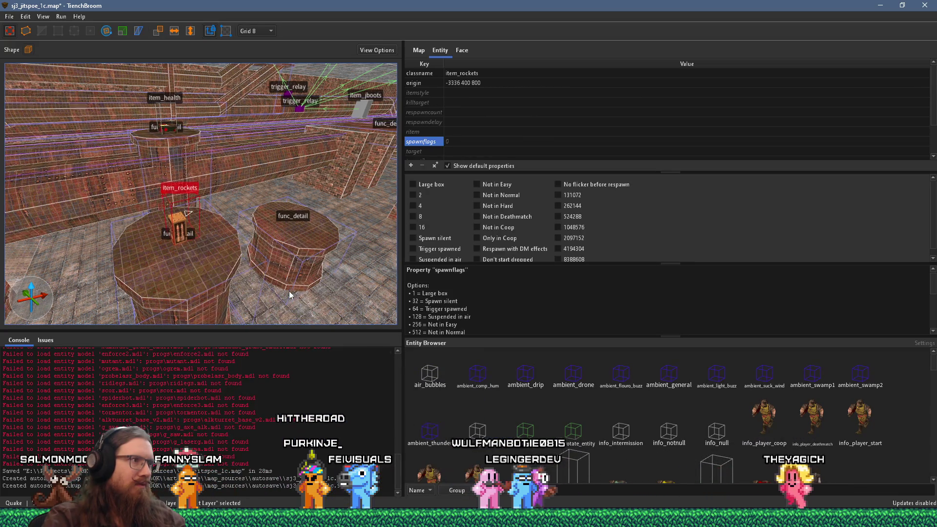
{"action": "right_click", "coordinate": [263, 240]}
{"action": "mouse_move", "coordinate": [324, 400]}
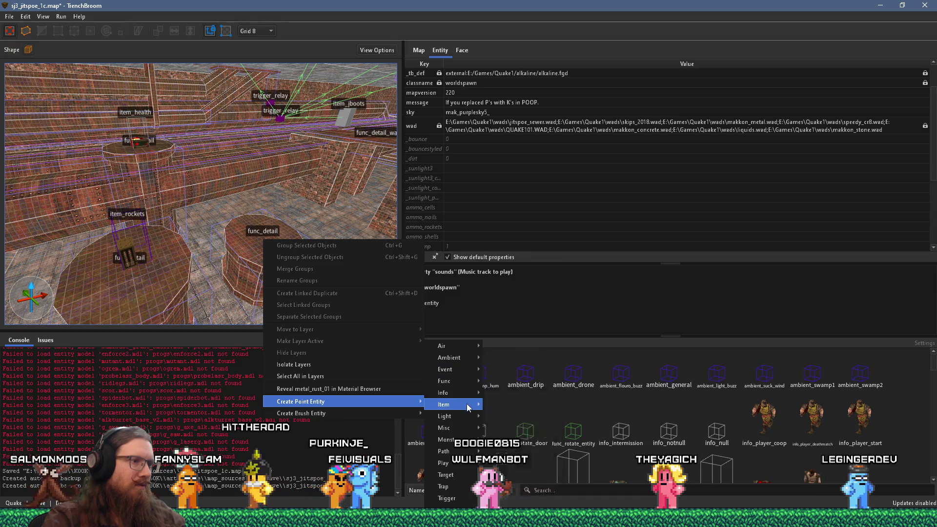
{"action": "mouse_move", "coordinate": [468, 404]}
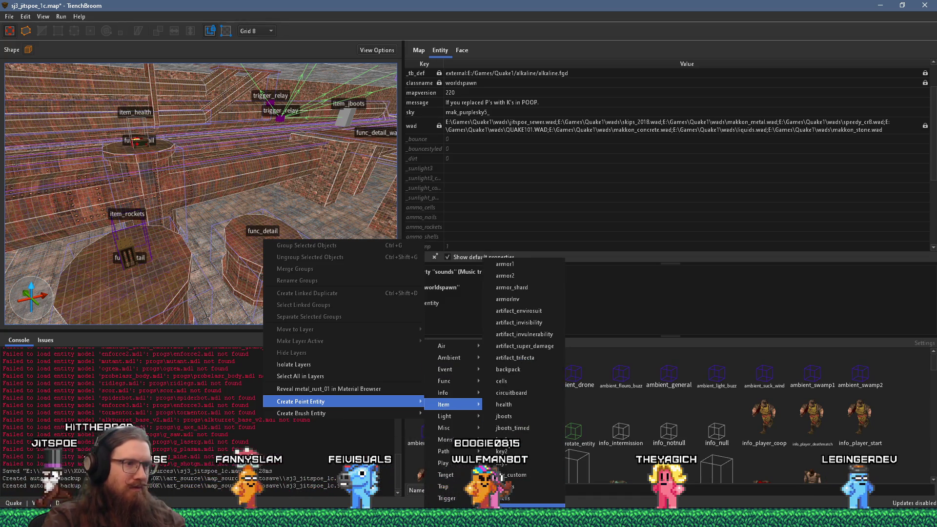
{"action": "left_click", "coordinate": [517, 509]}
{"action": "mouse_move", "coordinate": [229, 287]}
{"action": "left_mouse_down"}
{"action": "mouse_move", "coordinate": [283, 264]}
{"action": "mouse_move", "coordinate": [268, 266]}
{"action": "mouse_move", "coordinate": [400, 265]}
{"action": "mouse_move", "coordinate": [277, 257]}
{"action": "mouse_move", "coordinate": [124, 268]}
{"action": "mouse_move", "coordinate": [241, 254]}
{"action": "mouse_move", "coordinate": [215, 215]}
{"action": "left_mouse_up"}
{"action": "left_click", "coordinate": [212, 212]}
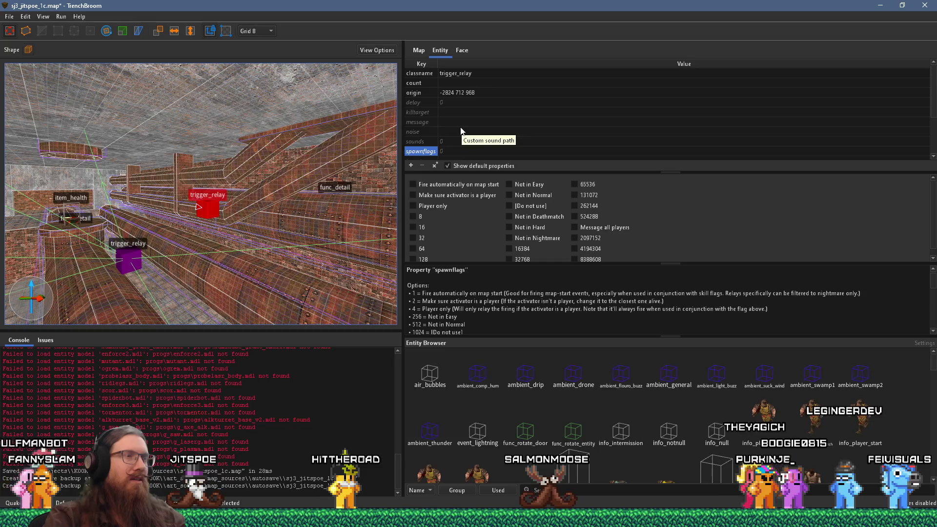
Create a trigger_counter with count 3 and targetname wave1death
{"action": "mouse_move", "coordinate": [209, 196]}
{"action": "left_mouse_down"}
{"action": "mouse_move", "coordinate": [208, 210]}
{"action": "mouse_move", "coordinate": [230, 229]}
{"action": "left_mouse_up"}
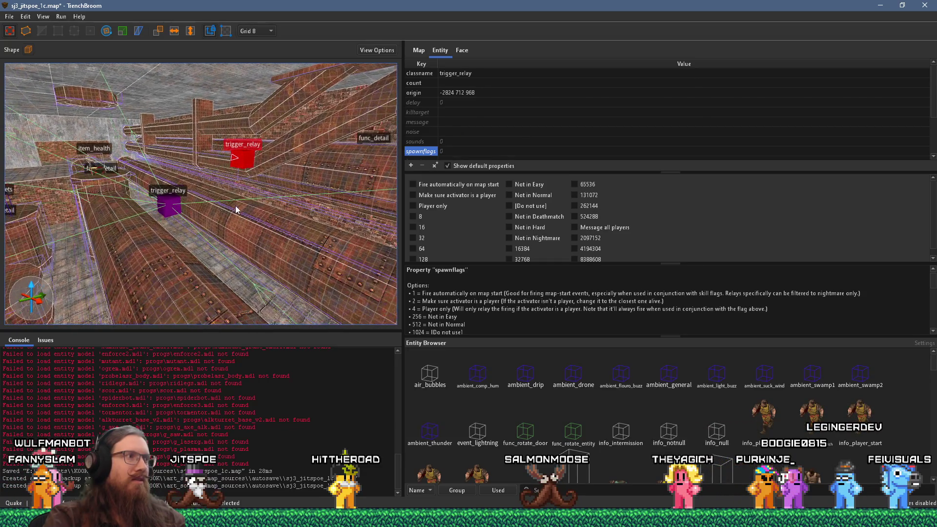
{"action": "key", "text": "Escape"}
{"action": "right_click", "coordinate": [171, 276]}
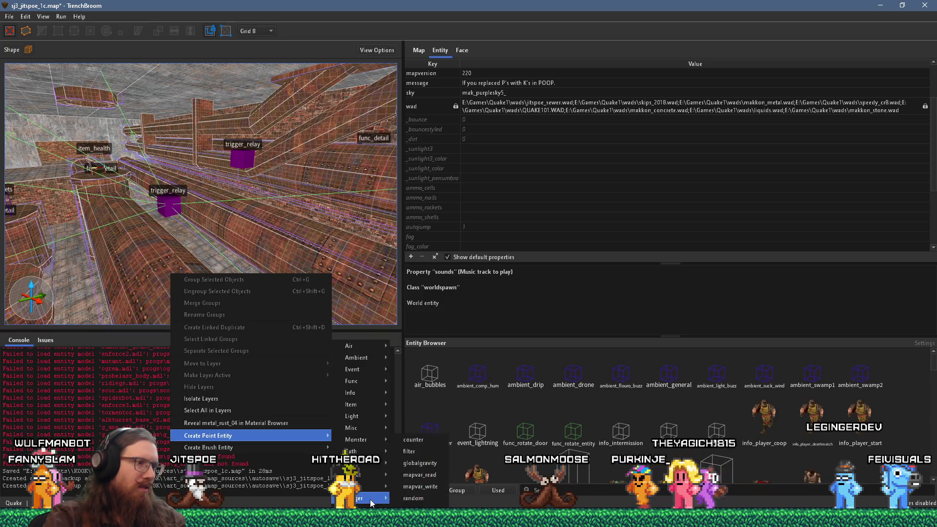
{"action": "left_click", "coordinate": [414, 440]}
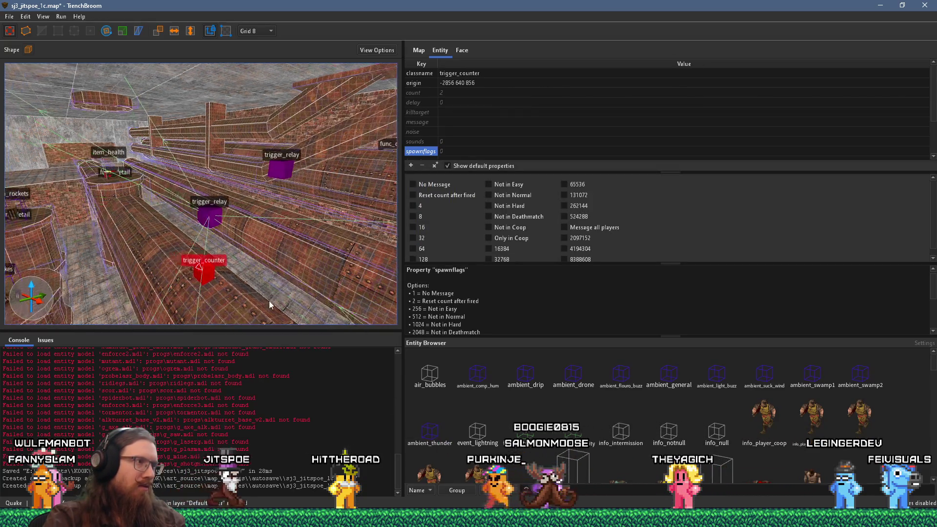
{"action": "key", "text": "Right"}
{"action": "key", "text": "Right"}
{"action": "key", "text": "Right"}
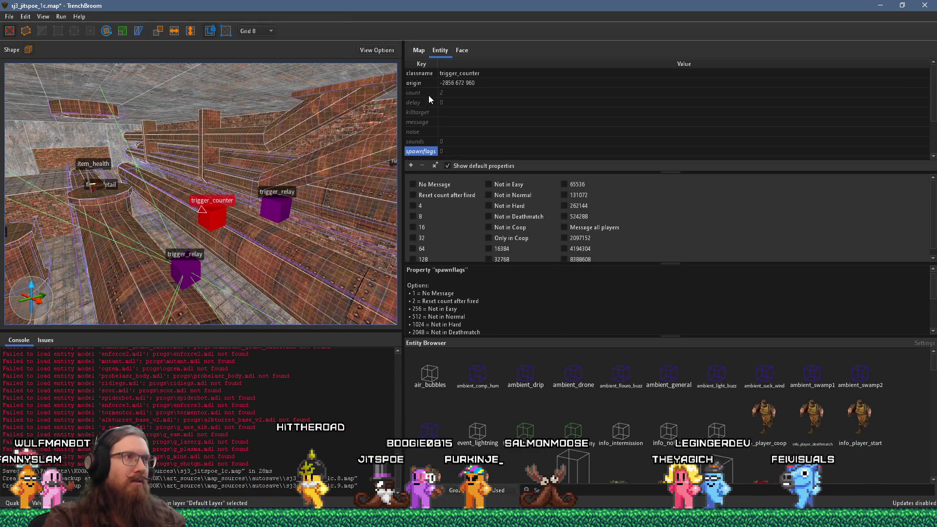
{"action": "double_click", "coordinate": [441, 93]}
{"action": "type", "text": "3"}
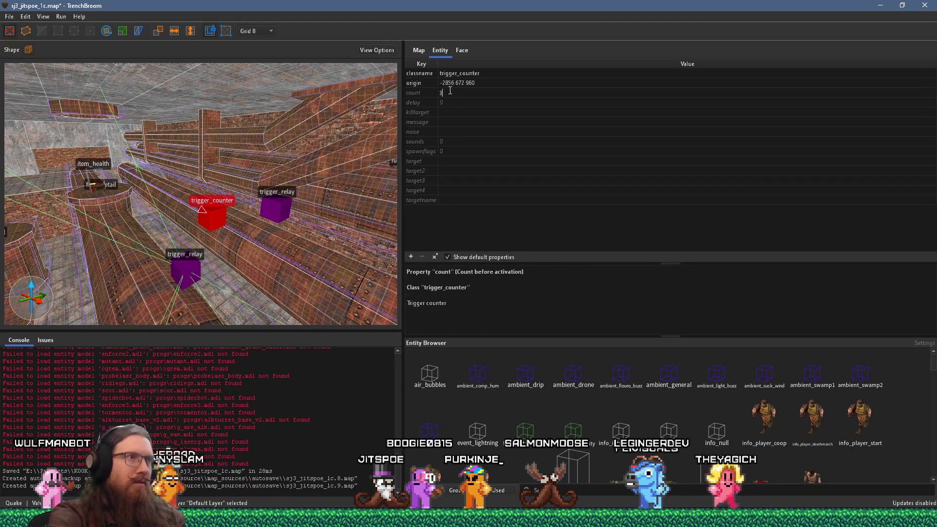
{"action": "key", "text": "Return"}
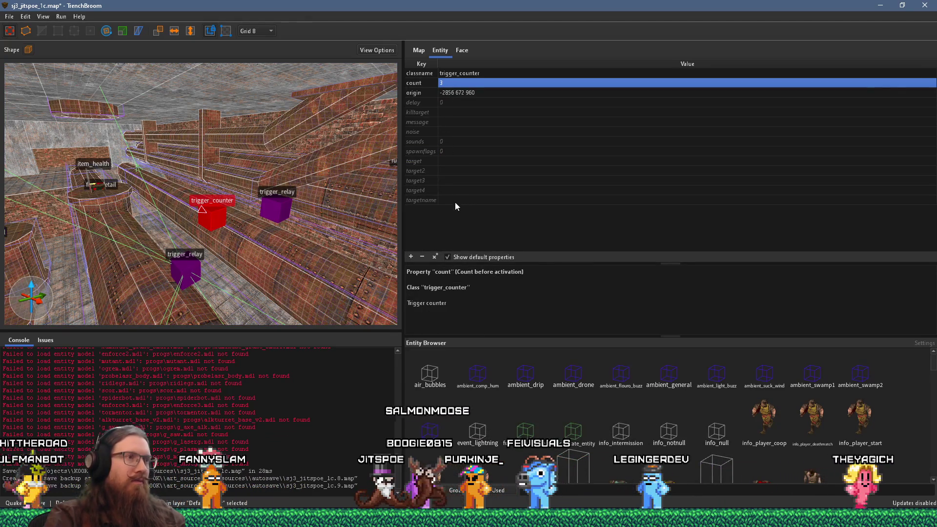
{"action": "double_click", "coordinate": [455, 201]}
{"action": "type", "text": "wave"}
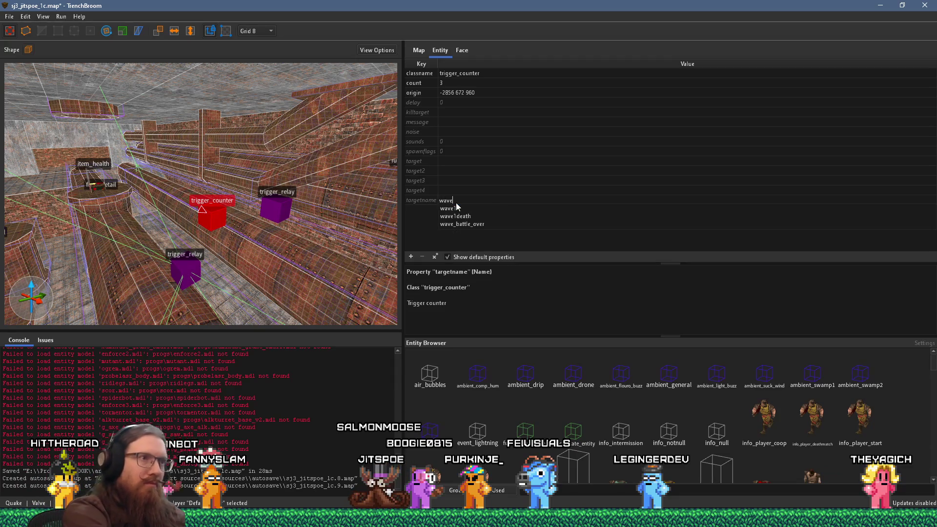
{"action": "key", "text": "Down"}
{"action": "key", "text": "Down"}
{"action": "key", "text": "Return"}
{"action": "key", "text": "Return"}
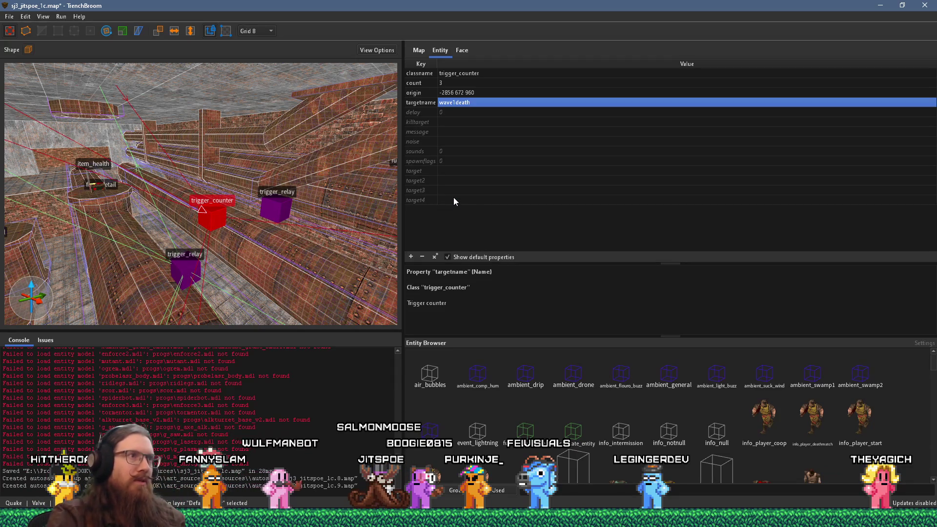
{"action": "left_click", "coordinate": [425, 160]}
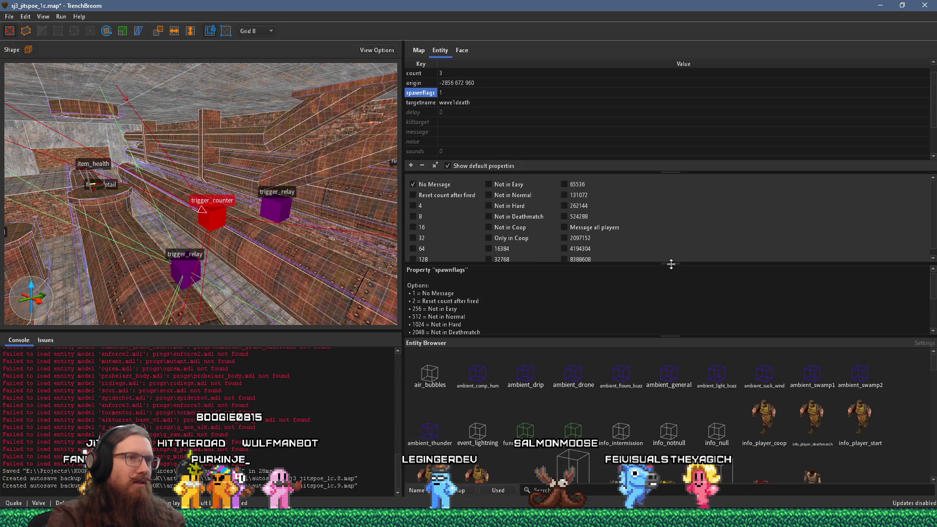
{"action": "left_click_drag", "start_coordinate": [671, 264], "coordinate": [671, 281]}
{"action": "scroll", "coordinate": [319, 247], "scroll_direction": "up", "scroll_amount": 5}
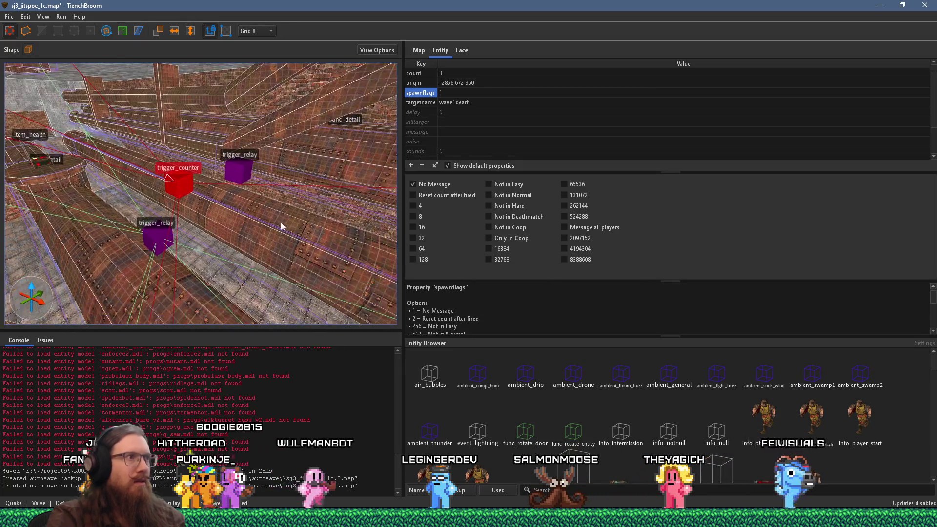
{"action": "left_click_drag", "start_coordinate": [189, 249], "coordinate": [194, 240]}
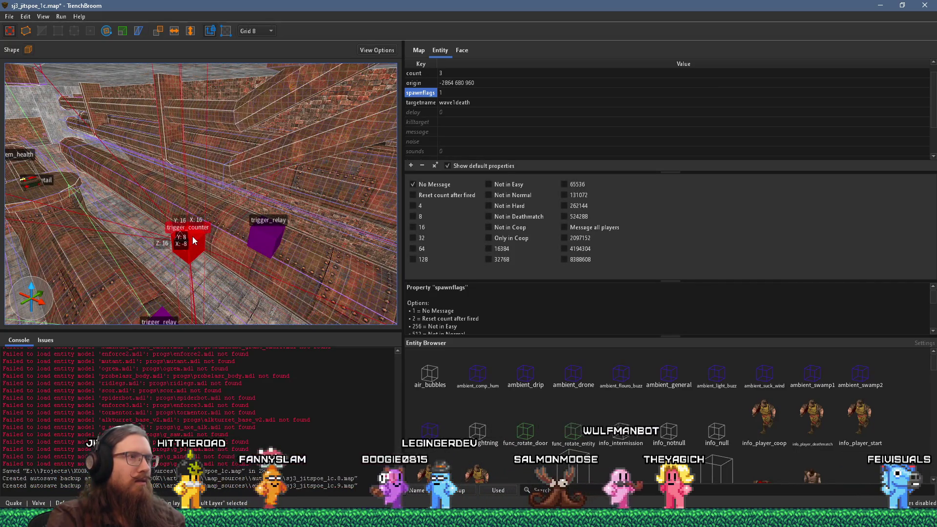
{"action": "scroll", "coordinate": [452, 131], "scroll_direction": "down", "scroll_amount": 1}
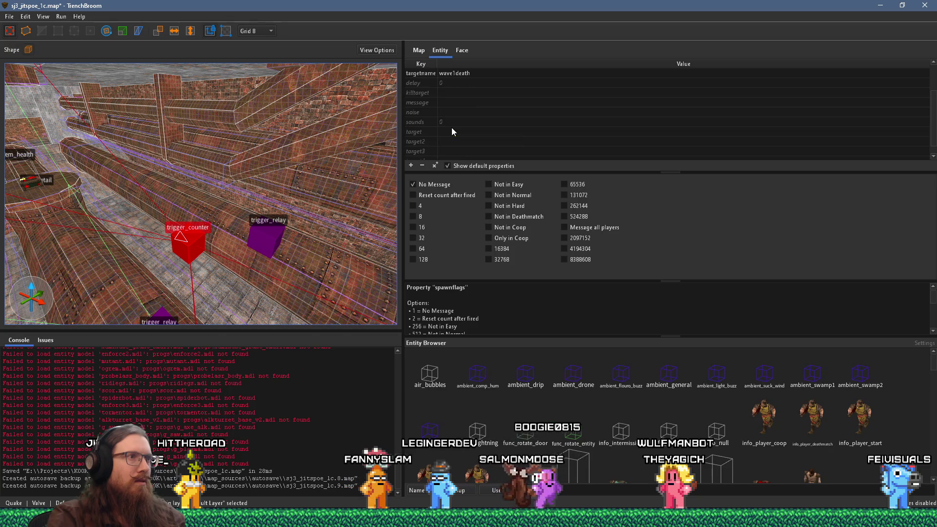
{"action": "left_click", "coordinate": [452, 132]}
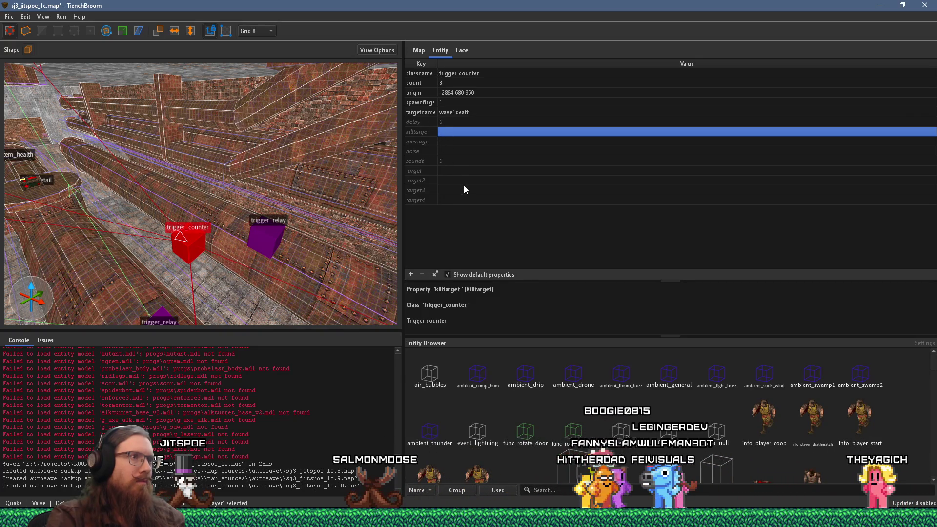
Set the trigger_counter's target to wave2 and its delay to 4
{"action": "double_click", "coordinate": [456, 171]}
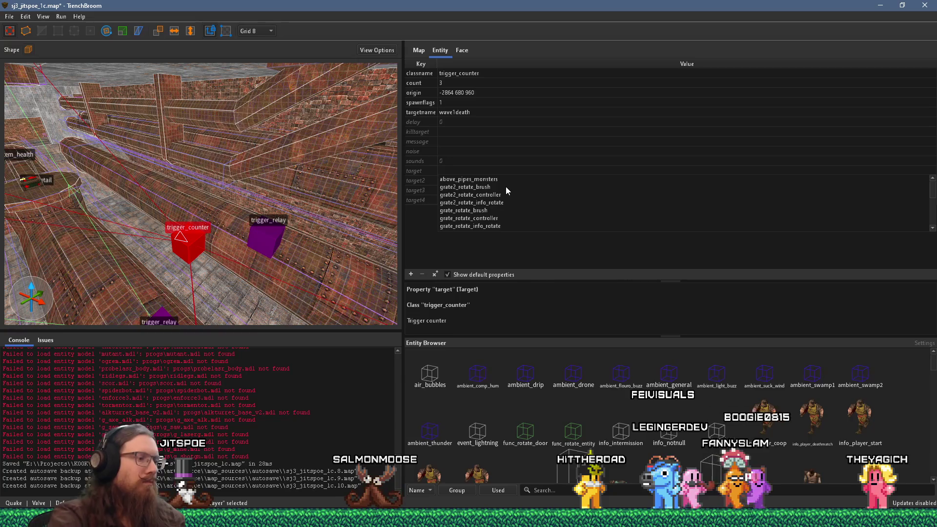
{"action": "type", "text": "wave2"}
{"action": "key", "text": "Return"}
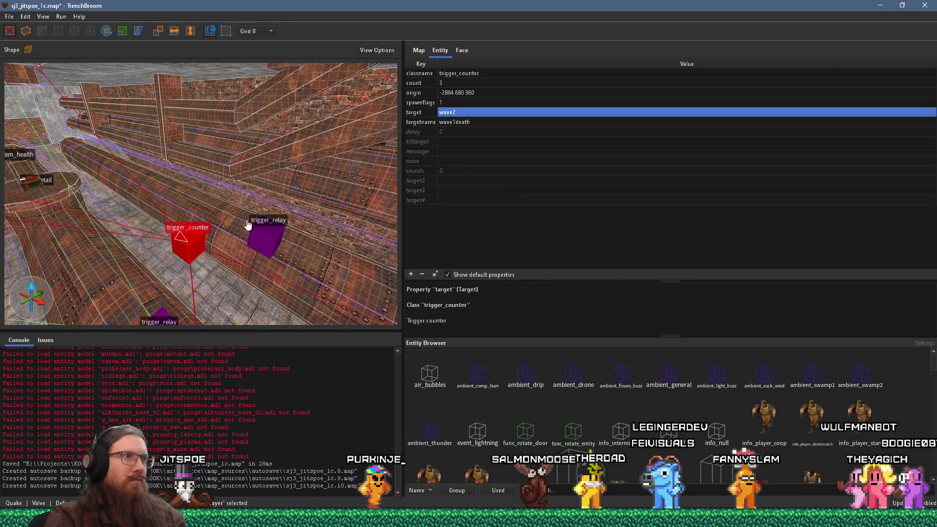
{"action": "double_click", "coordinate": [446, 133]}
{"action": "type", "text": "4"}
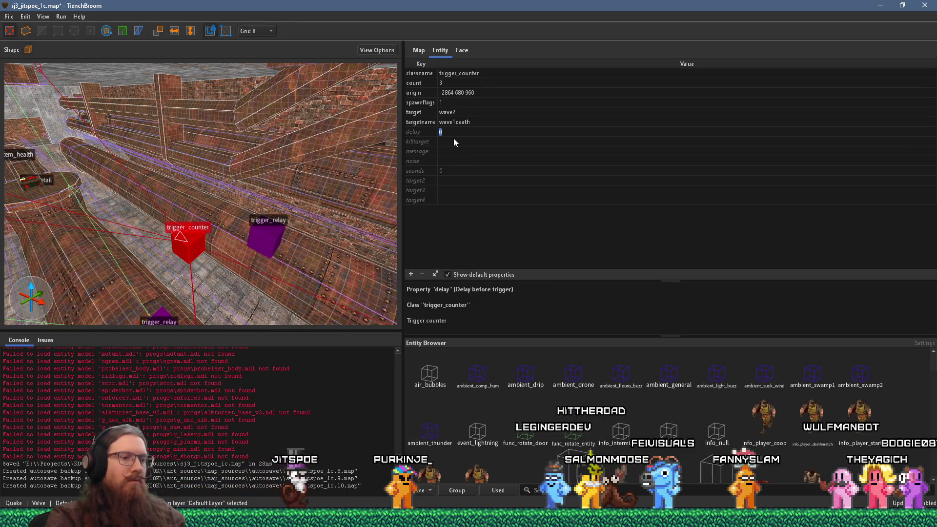
{"action": "key", "text": "Return"}
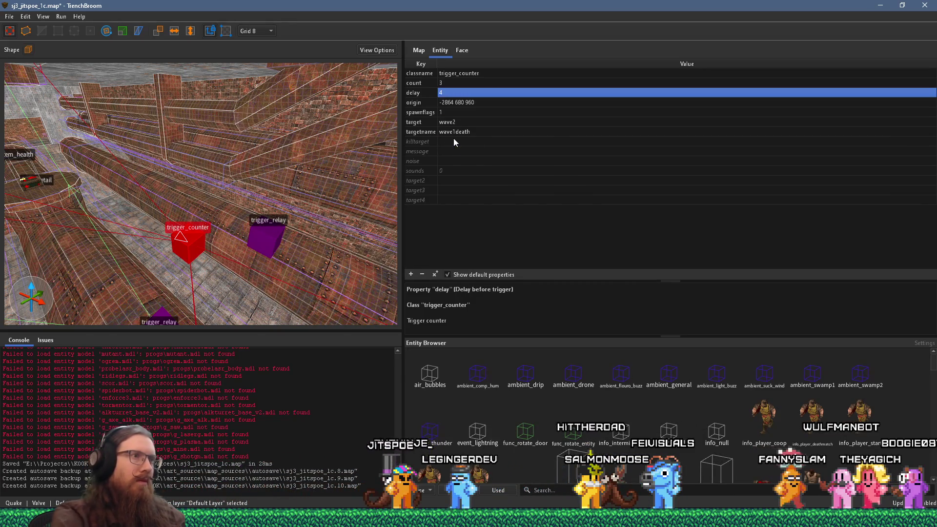
{"action": "key", "text": "a"}
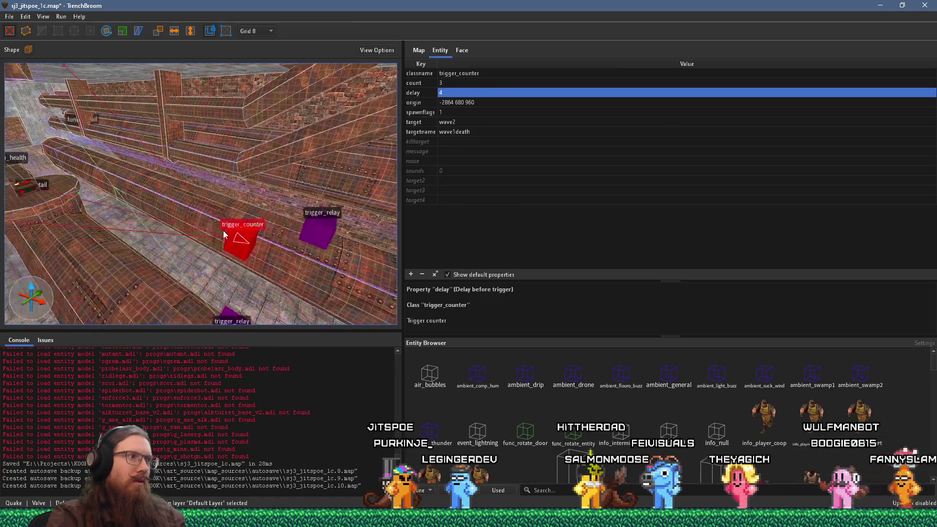
{"action": "key", "text": "d"}
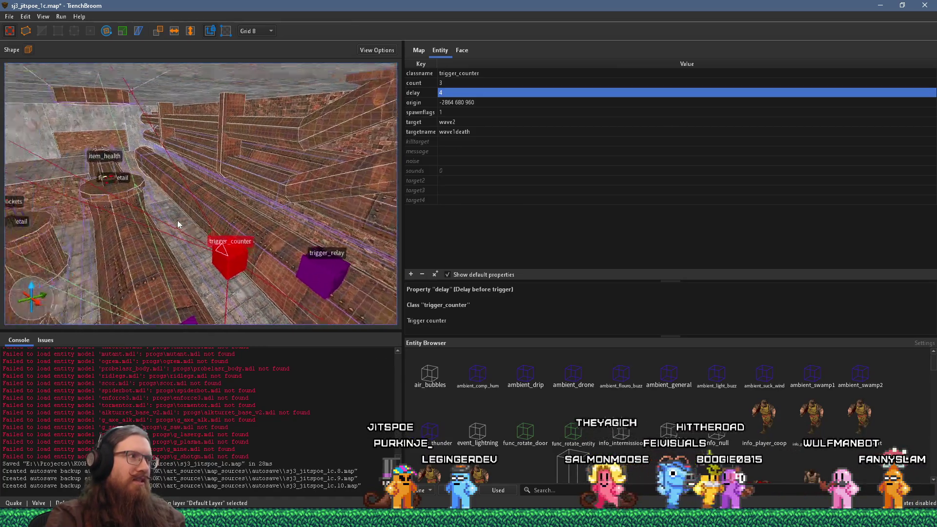
{"action": "key", "text": "w"}
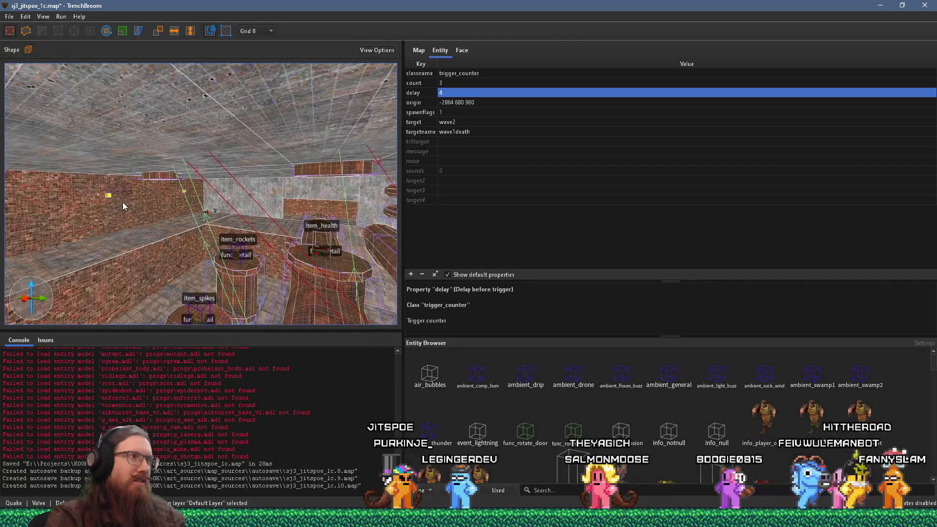
{"action": "key", "text": "w"}
{"action": "key", "text": "ctrl+u"}
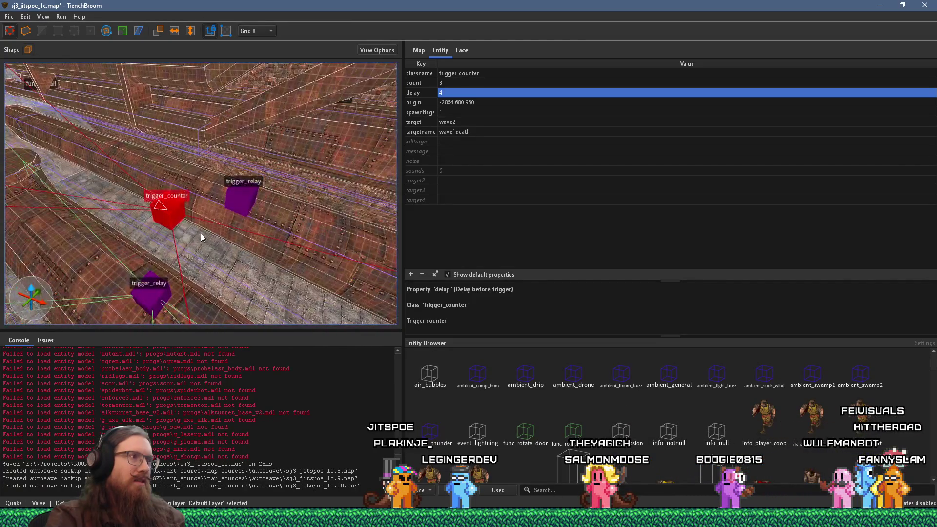
Give the neighbouring trigger_relay targetname wave2 and target wave3
{"action": "left_click", "coordinate": [168, 207], "text": "ctrl"}
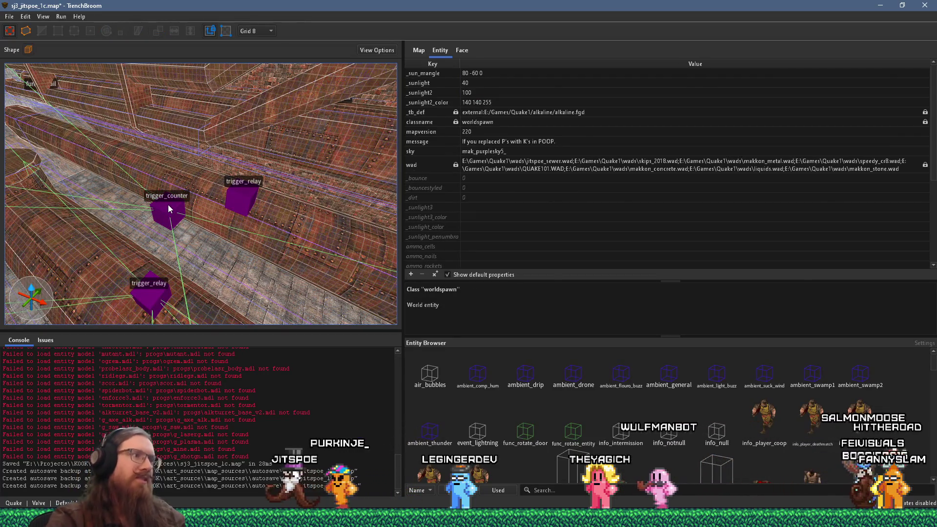
{"action": "left_click", "coordinate": [174, 209]}
{"action": "left_click", "coordinate": [243, 204]}
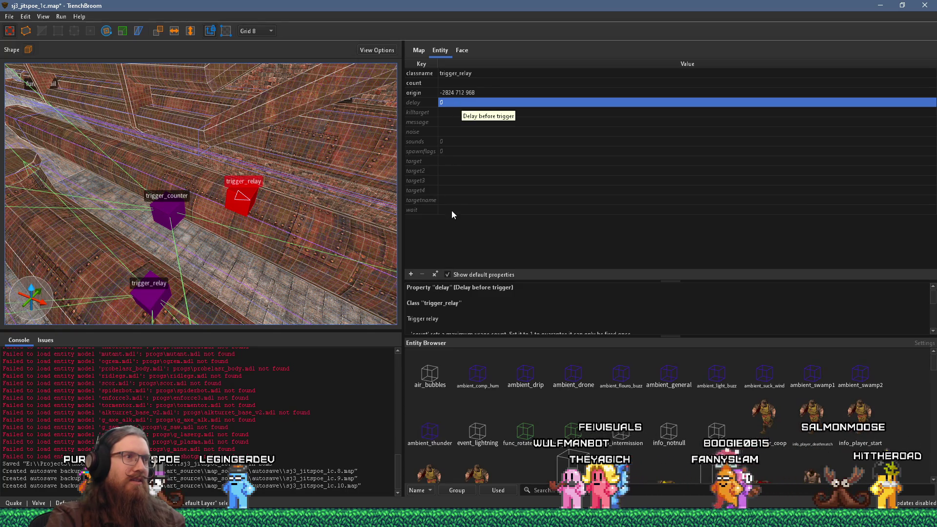
{"action": "double_click", "coordinate": [461, 200]}
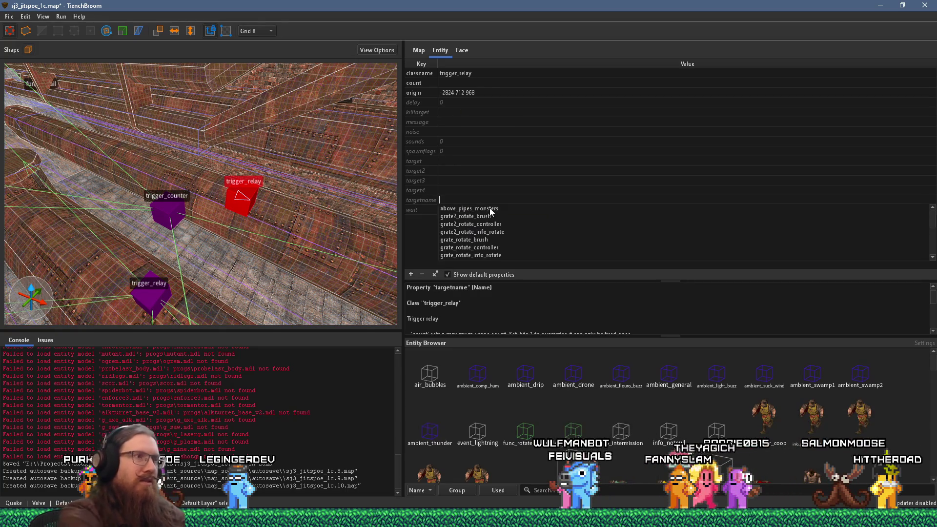
{"action": "type", "text": "wave2"}
{"action": "key", "text": "Tab"}
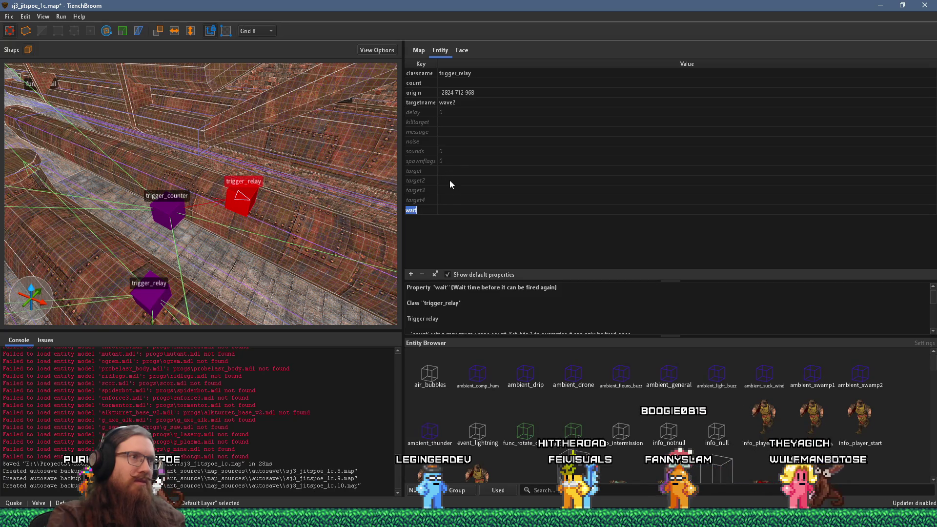
{"action": "double_click", "coordinate": [444, 169]}
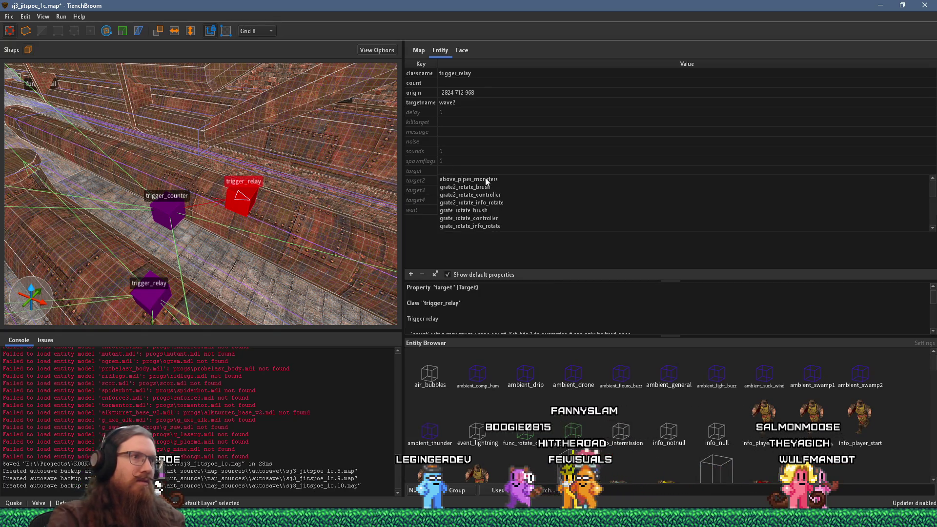
{"action": "type", "text": "wave3"}
{"action": "key", "text": "Return"}
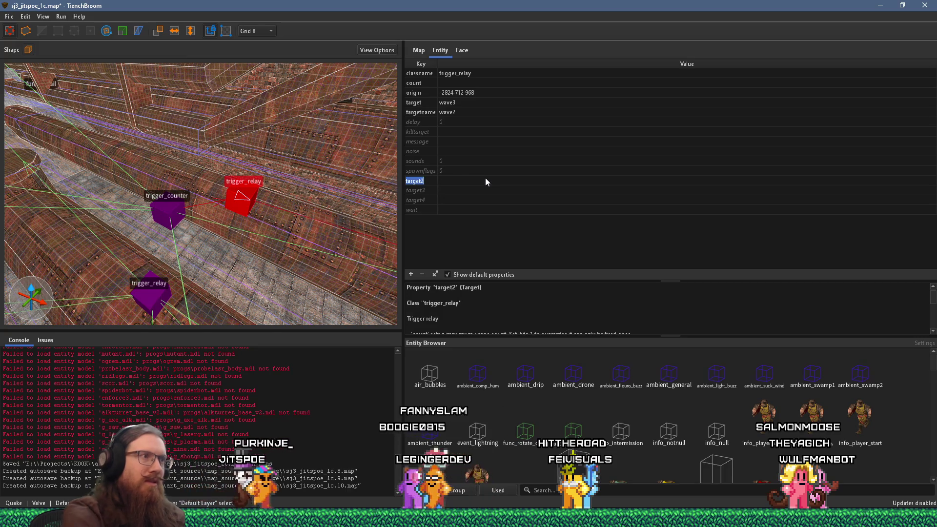
{"action": "left_click", "coordinate": [229, 230]}
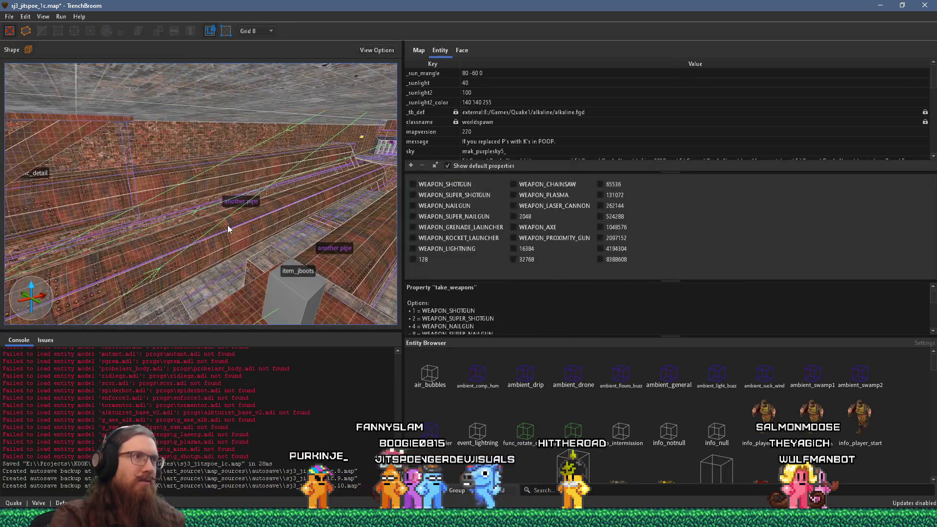
Open the Compile settings and compile the map with the alkaline dev profile
{"action": "left_click", "coordinate": [9, 16]}
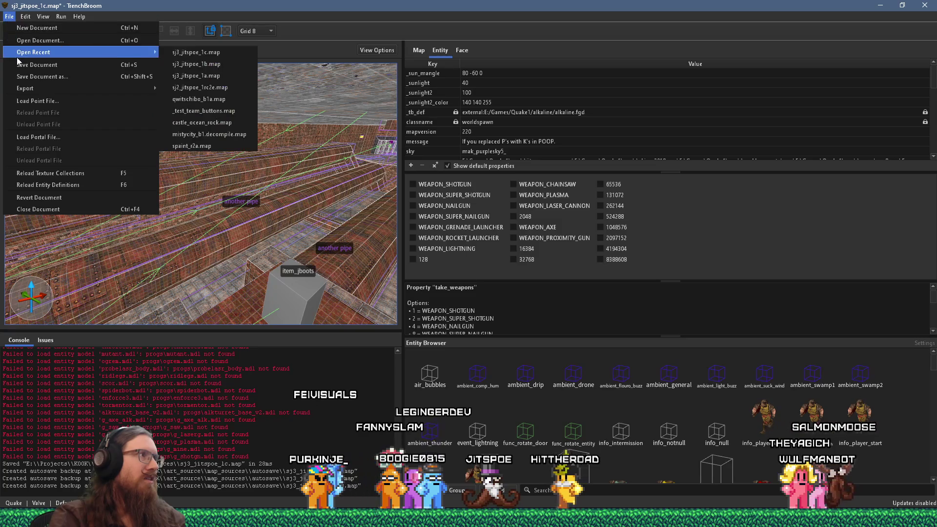
{"action": "left_click", "coordinate": [61, 17]}
{"action": "left_click", "coordinate": [79, 28]}
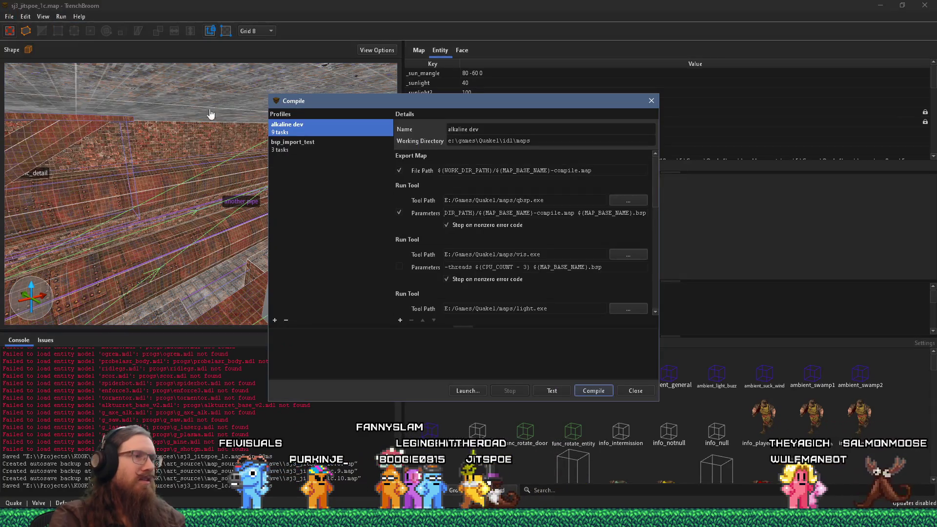
{"action": "left_click", "coordinate": [581, 391]}
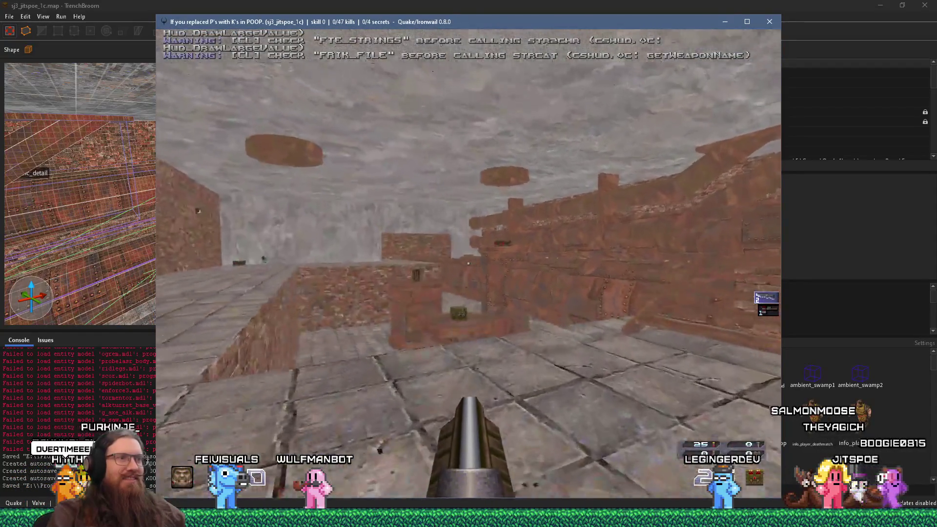
Walk through the courtyard and brick corridor past the armored enemy and collect the rockets
{"action": "key", "text": "w"}
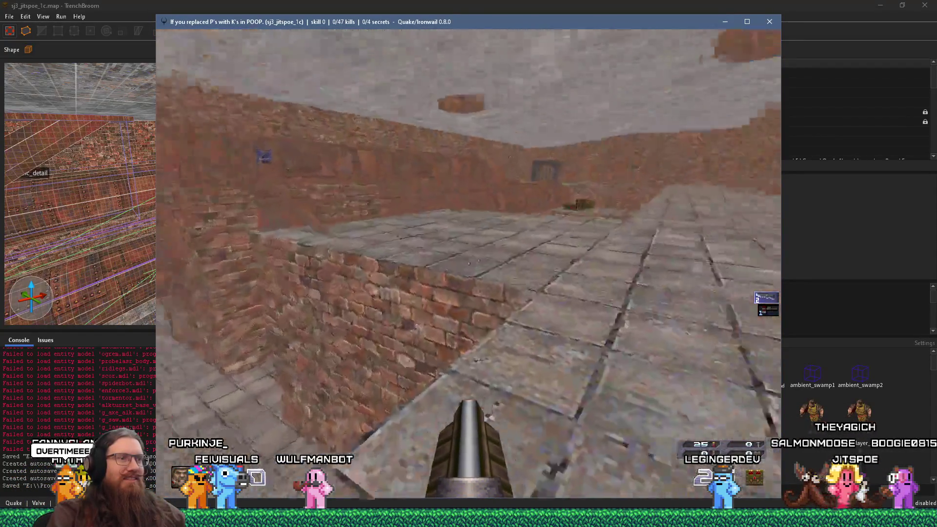
{"action": "key", "text": "w"}
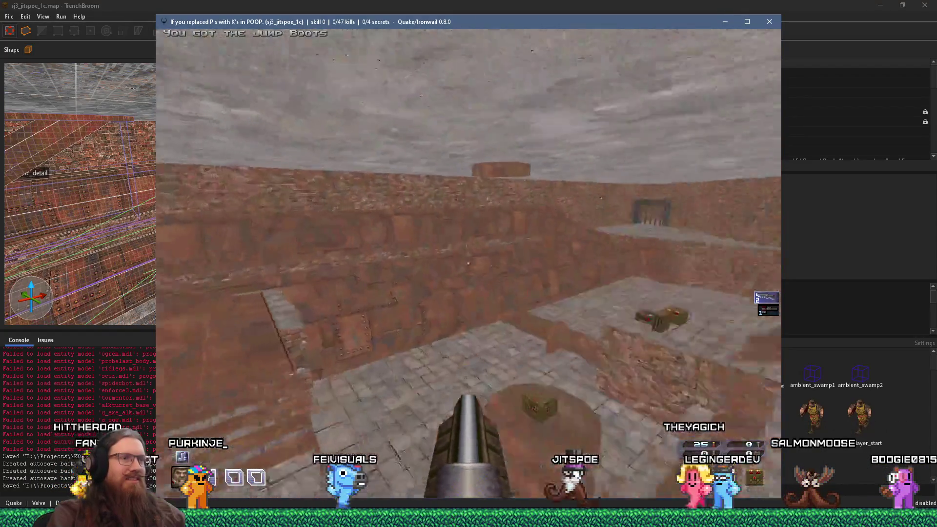
{"action": "key", "text": "w"}
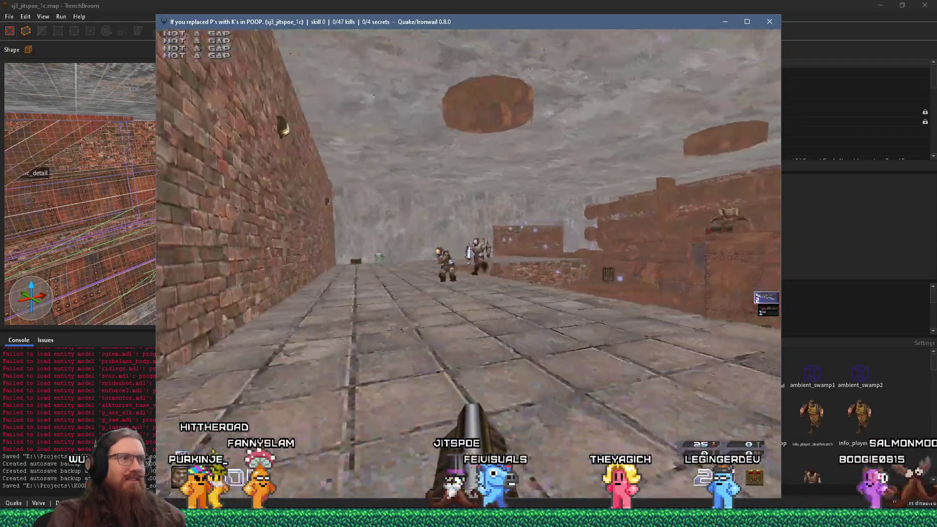
{"action": "key", "text": "s"}
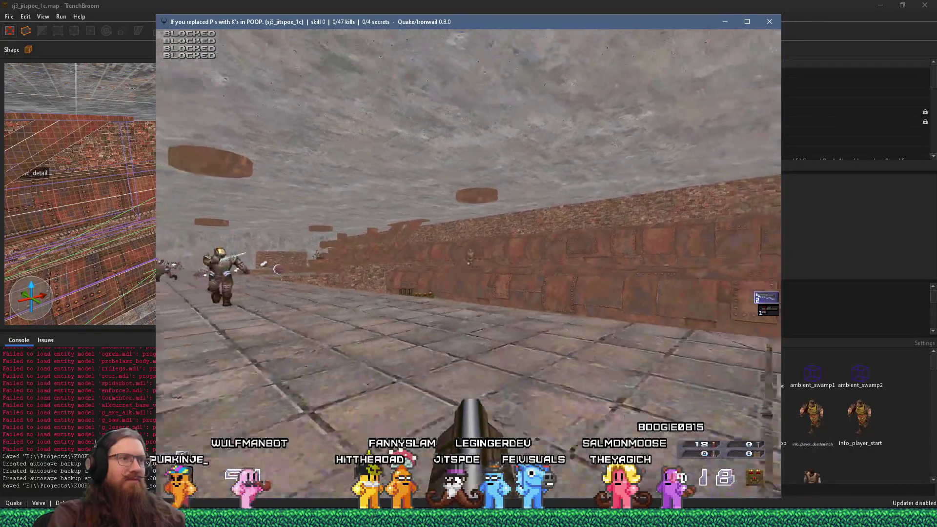
{"action": "key", "text": "w"}
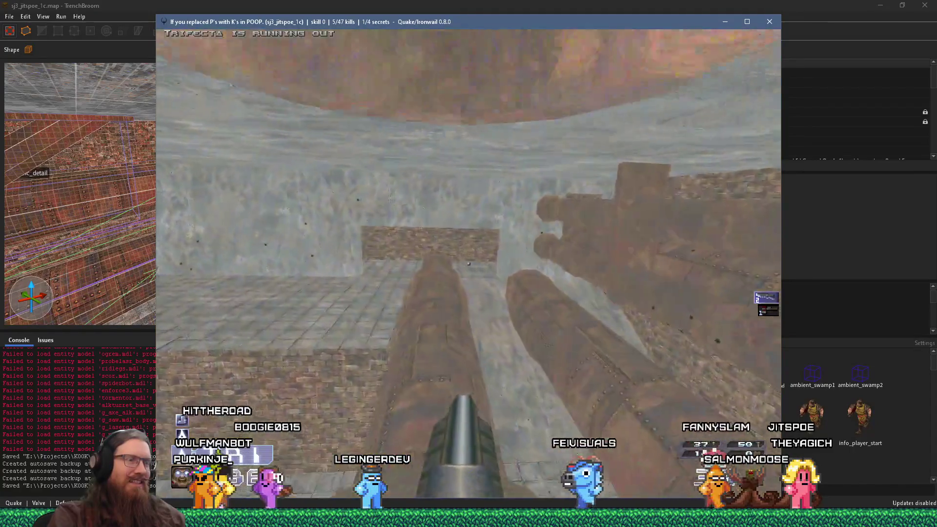
{"action": "key", "text": "2"}
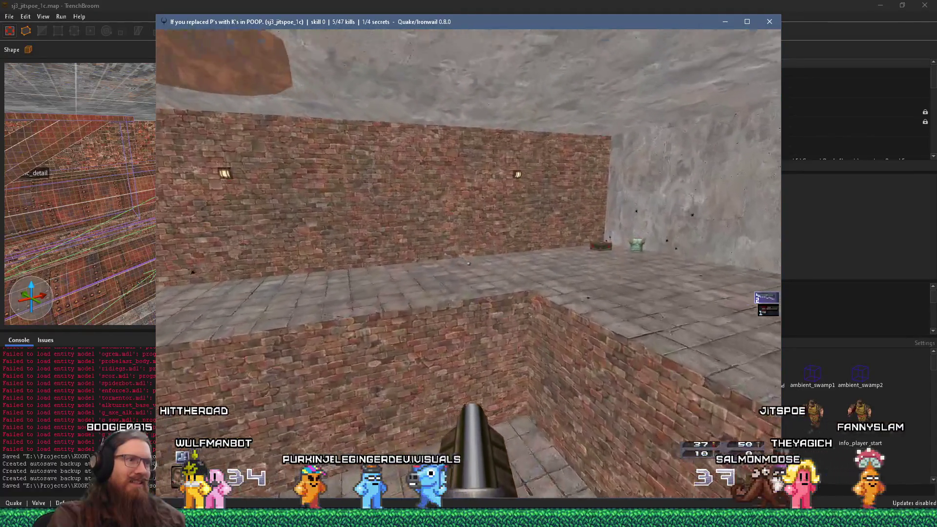
Continue along the paved corridor and pipe wall, grabbing the gold keycard on the way to the arena
{"action": "key", "text": "w"}
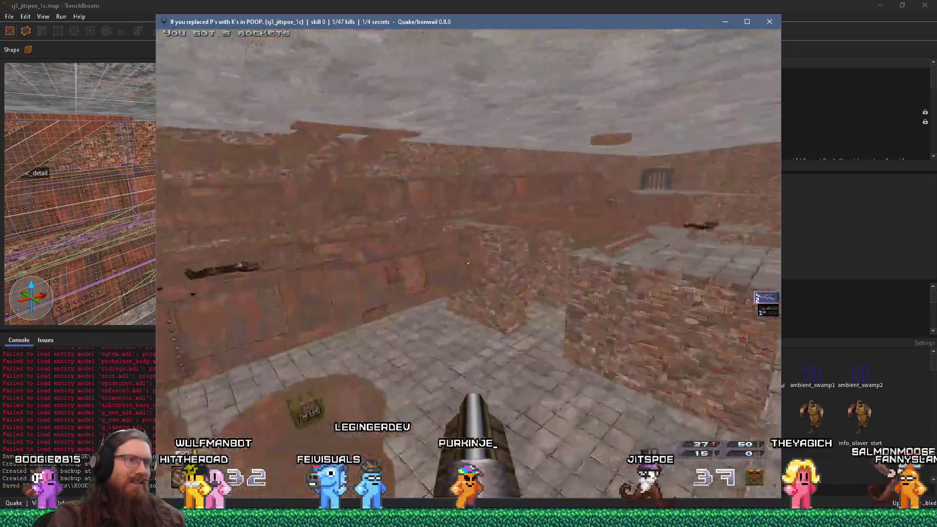
{"action": "key", "text": "w"}
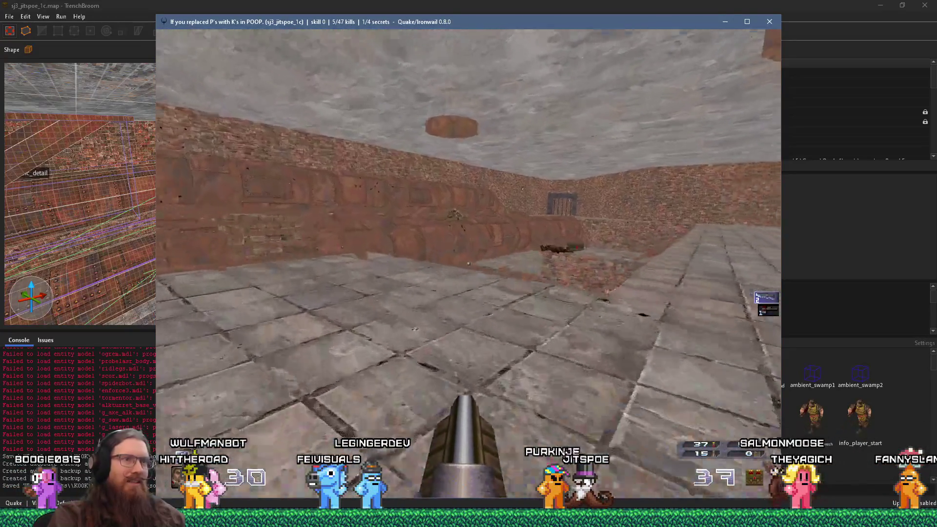
{"action": "key", "text": "w"}
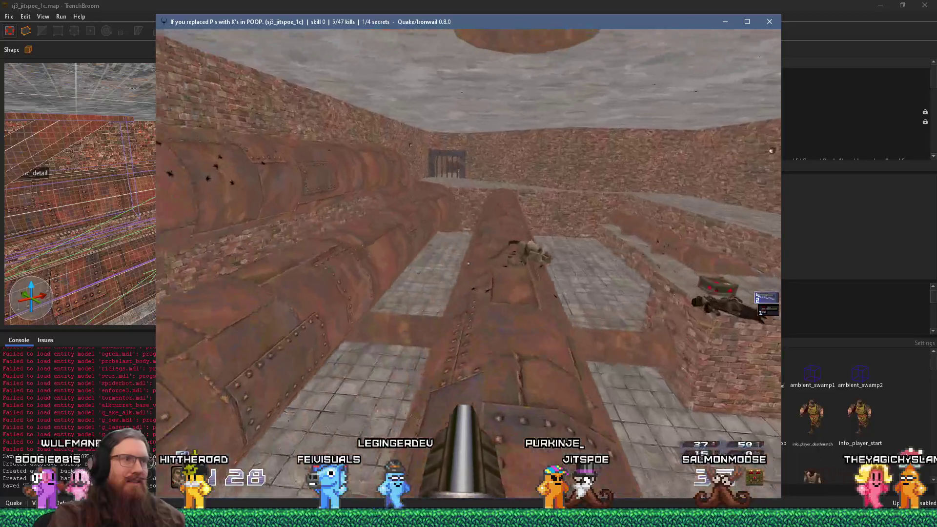
{"action": "key", "text": "w"}
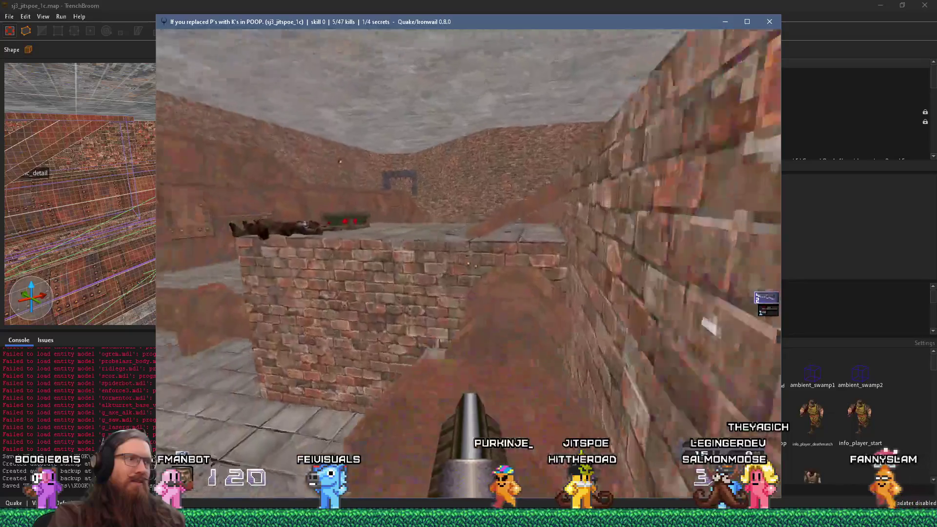
{"action": "key", "text": "w"}
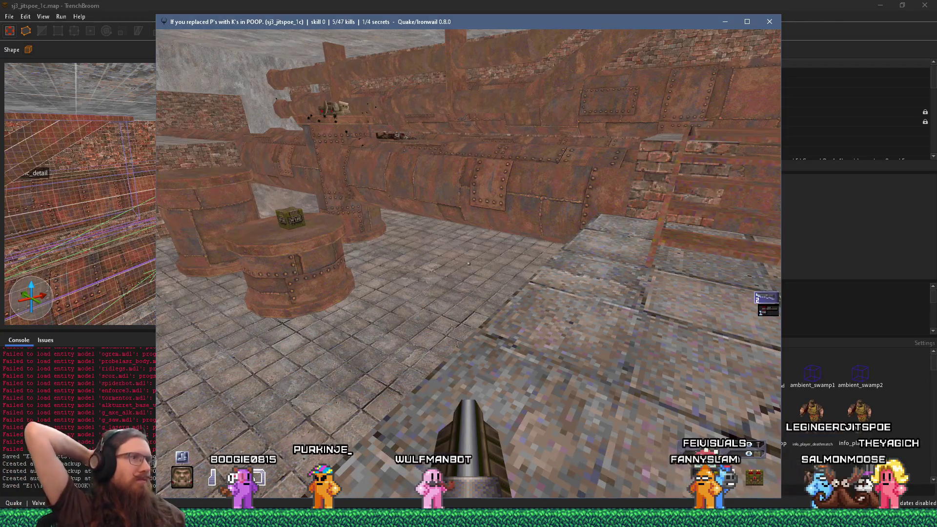
{"action": "key", "text": "s"}
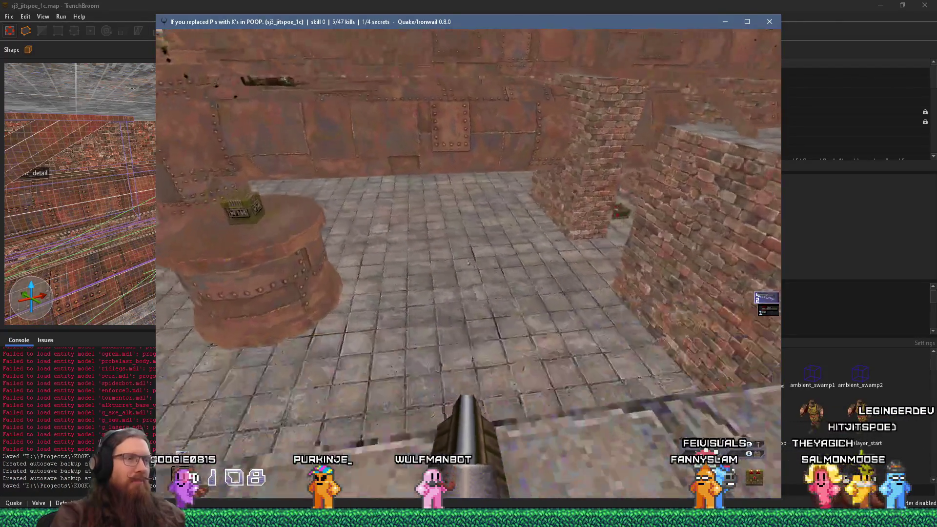
{"action": "key", "text": "w"}
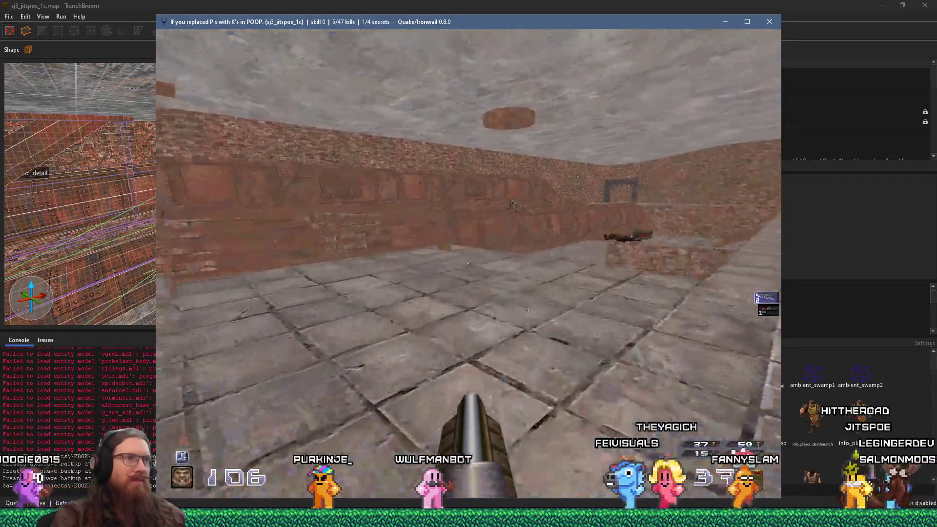
{"action": "key", "text": "w"}
{"action": "key", "text": "w"}
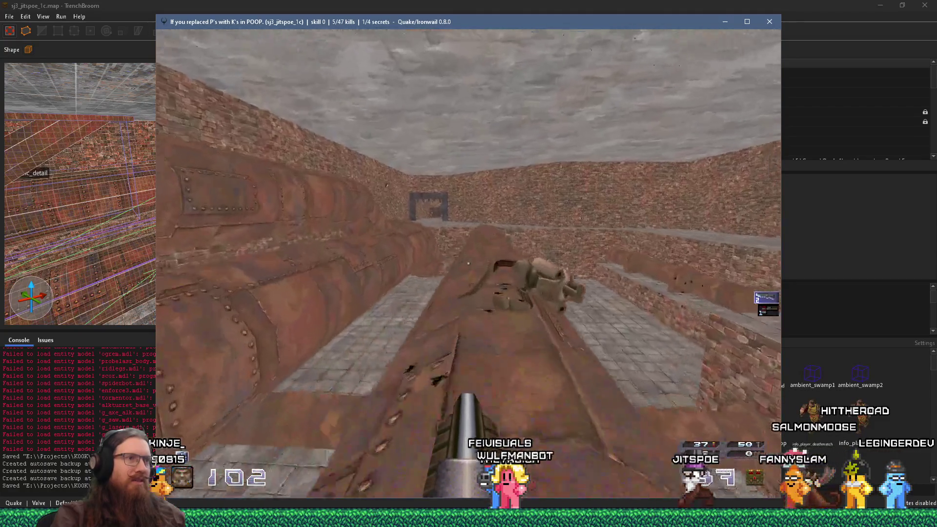
{"action": "key", "text": "w"}
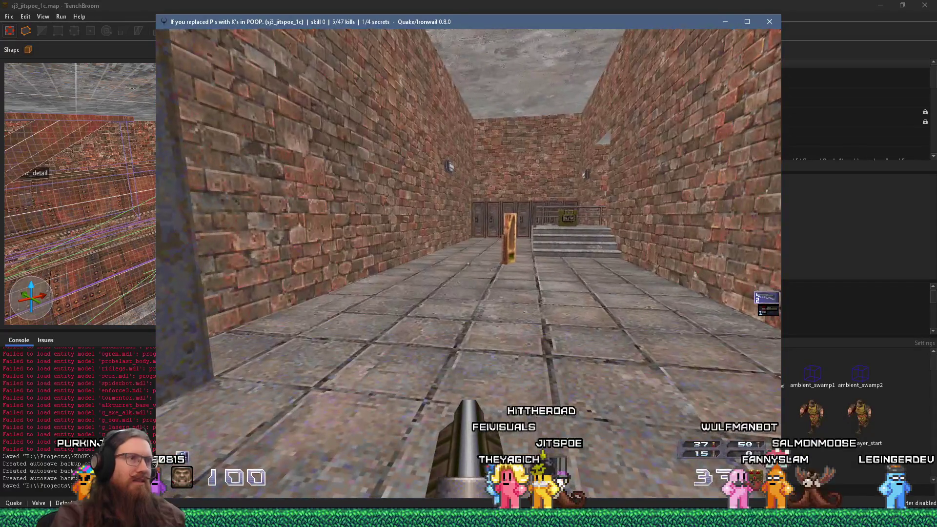
{"action": "key", "text": "w"}
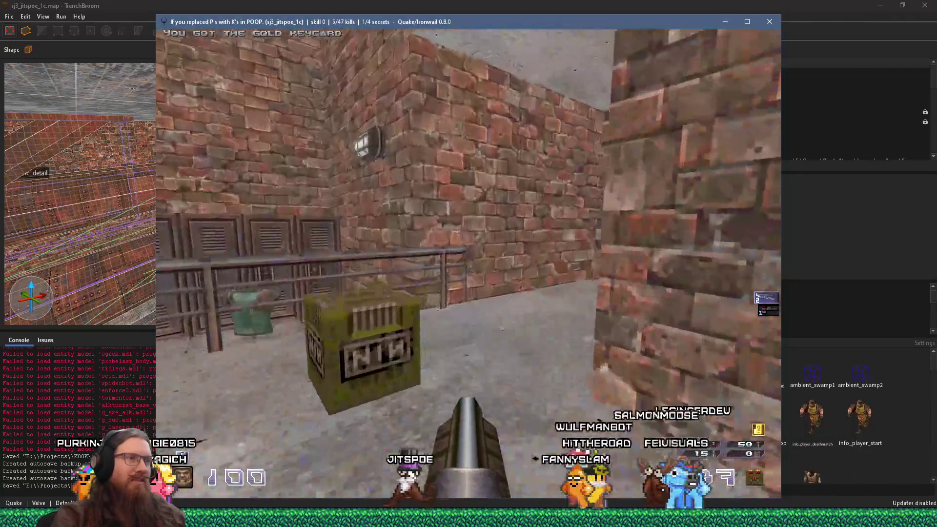
{"action": "key", "text": "Left"}
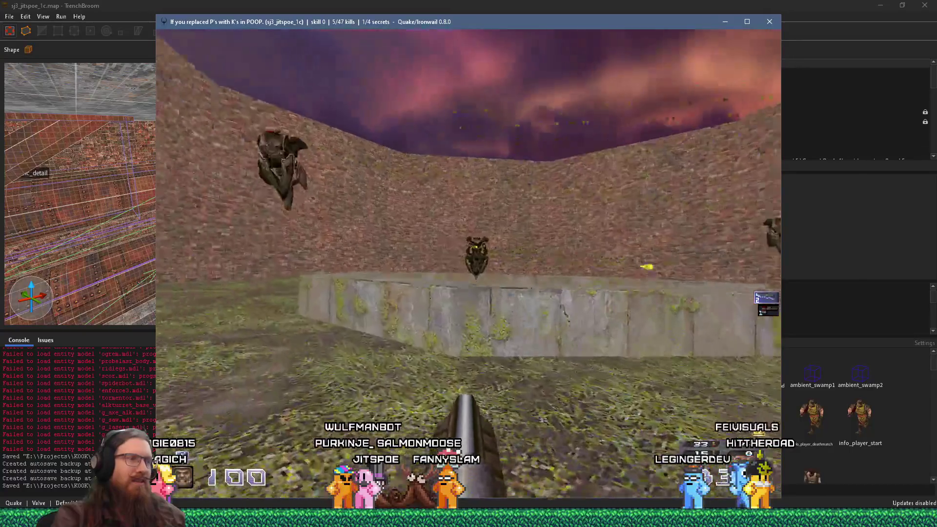
Shoot the flying arena enemies, then enter quit in the console to exit Ironwail
{"action": "key", "text": "ctrl"}
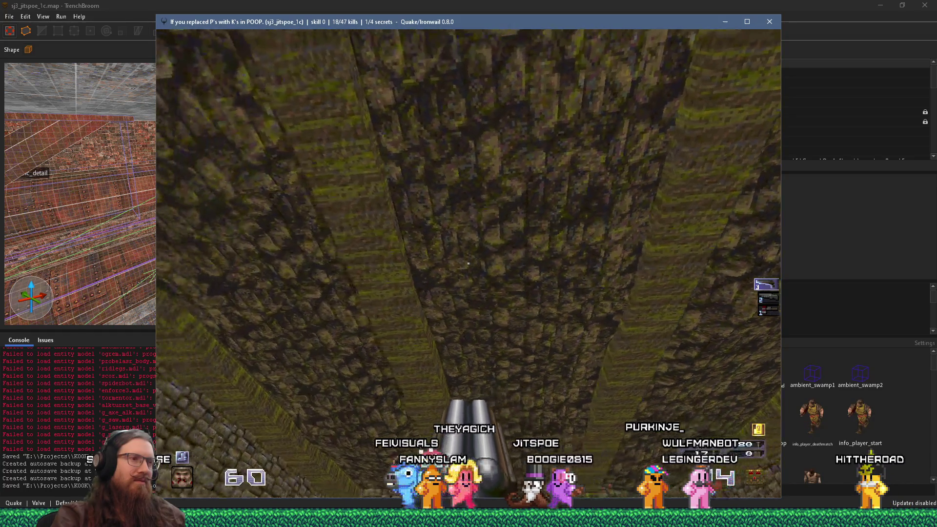
{"action": "key", "text": "grave"}
{"action": "type", "text": "it"}
{"action": "key", "text": "Return"}
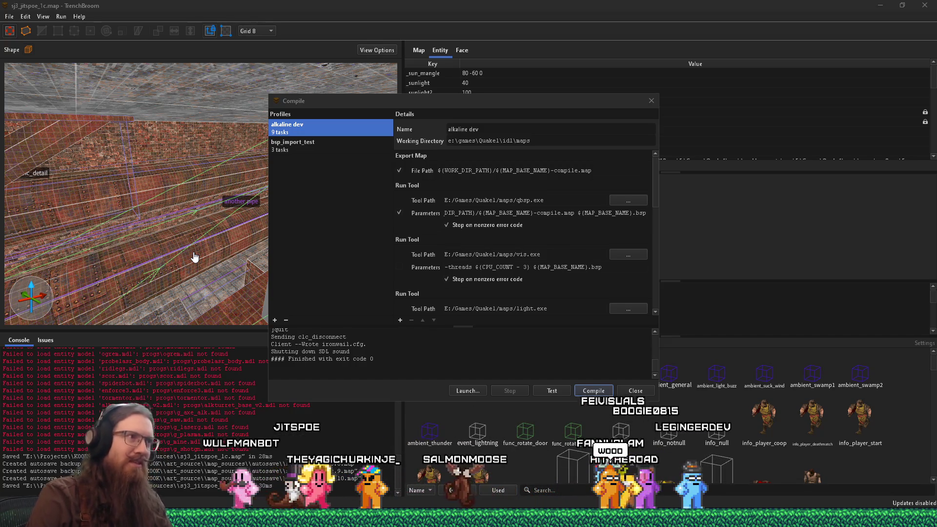
Close the Compile dialog
{"action": "left_click", "coordinate": [652, 101]}
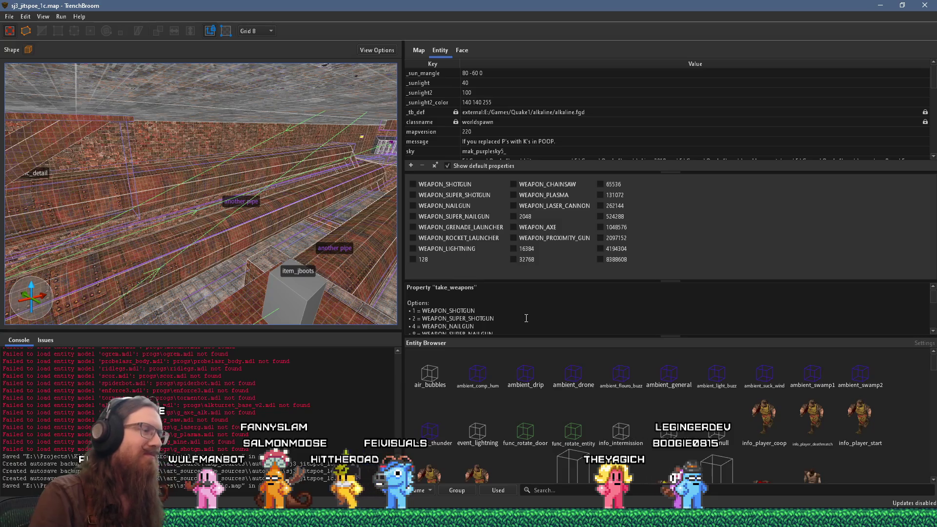
Orbit the view around the pickup pillars and trigger entities to the info_player_start_test room
{"action": "mouse_move", "coordinate": [223, 290]}
{"action": "left_mouse_down"}
{"action": "mouse_move", "coordinate": [126, 286]}
{"action": "mouse_move", "coordinate": [261, 264]}
{"action": "mouse_move", "coordinate": [85, 280]}
{"action": "mouse_move", "coordinate": [130, 261]}
{"action": "left_mouse_up"}
{"action": "scroll", "coordinate": [153, 271], "scroll_direction": "up", "scroll_amount": 10}
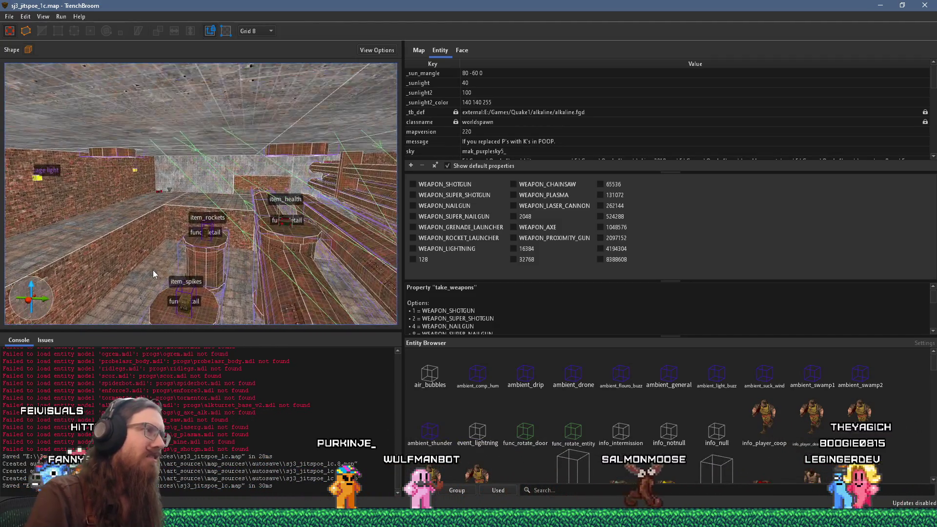
{"action": "left_click_drag", "start_coordinate": [195, 256], "coordinate": [51, 251]}
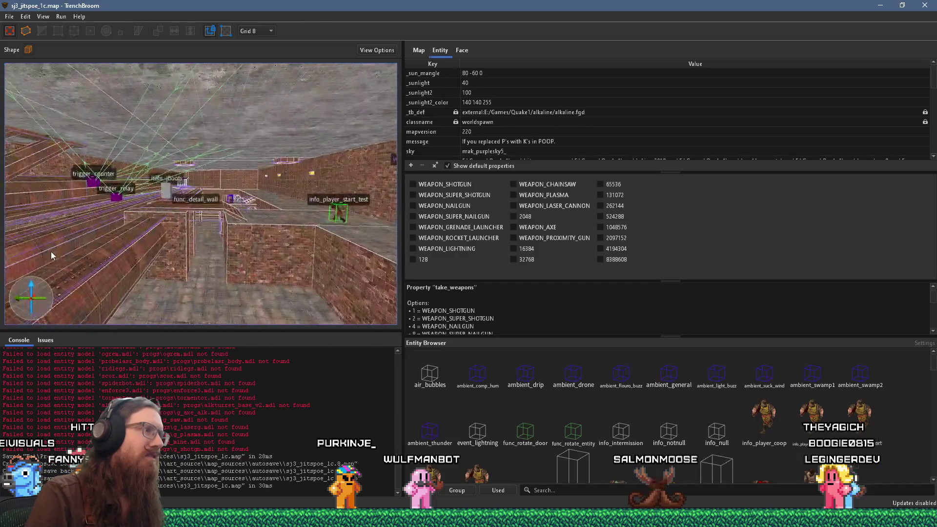
{"action": "mouse_move", "coordinate": [108, 246]}
{"action": "left_mouse_down"}
{"action": "mouse_move", "coordinate": [46, 169]}
{"action": "mouse_move", "coordinate": [9, 161]}
{"action": "left_mouse_up"}
{"action": "scroll", "coordinate": [127, 217], "scroll_direction": "up", "scroll_amount": 10}
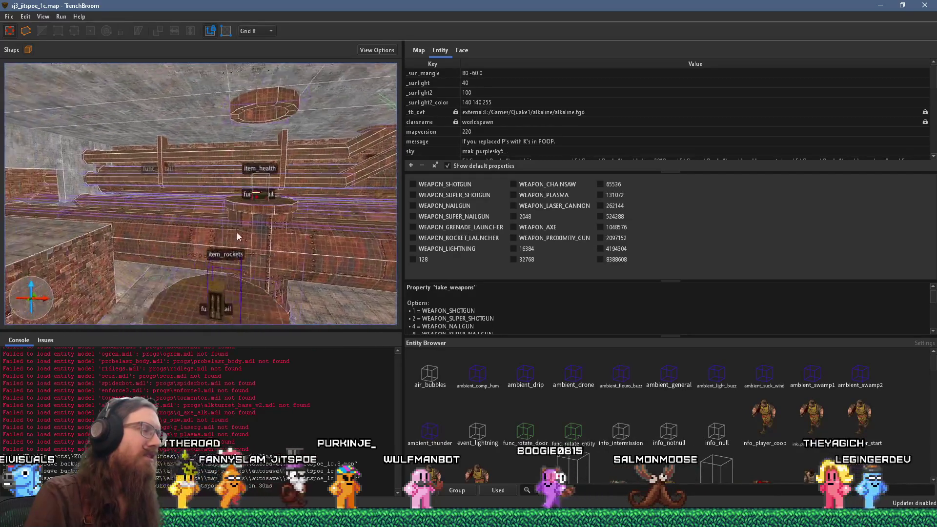
{"action": "scroll", "coordinate": [189, 242], "scroll_direction": "down", "scroll_amount": 10}
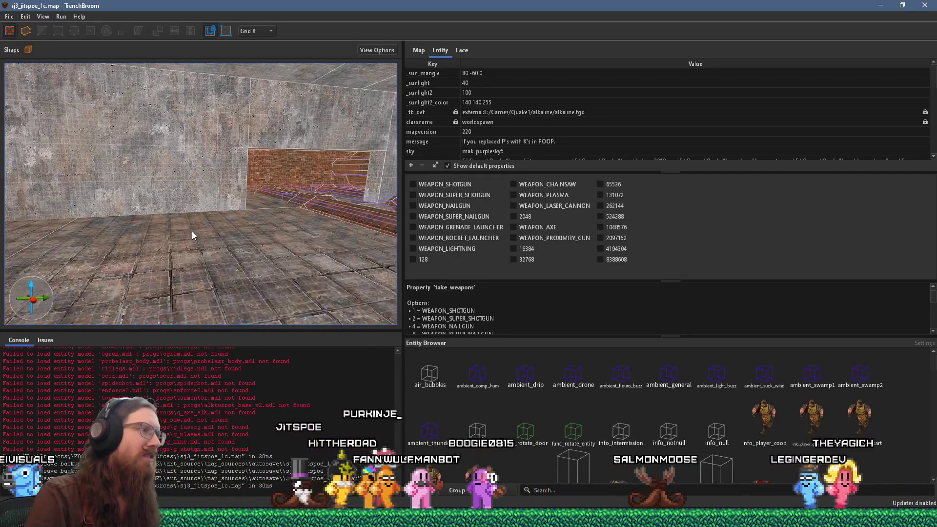
{"action": "mouse_move", "coordinate": [57, 267]}
{"action": "left_mouse_down"}
{"action": "mouse_move", "coordinate": [100, 250]}
{"action": "mouse_move", "coordinate": [31, 231]}
{"action": "mouse_move", "coordinate": [50, 218]}
{"action": "mouse_move", "coordinate": [117, 227]}
{"action": "mouse_move", "coordinate": [230, 270]}
{"action": "mouse_move", "coordinate": [290, 279]}
{"action": "mouse_move", "coordinate": [128, 263]}
{"action": "mouse_move", "coordinate": [270, 271]}
{"action": "mouse_move", "coordinate": [268, 293]}
{"action": "mouse_move", "coordinate": [239, 286]}
{"action": "mouse_move", "coordinate": [263, 298]}
{"action": "mouse_move", "coordinate": [245, 267]}
{"action": "mouse_move", "coordinate": [249, 295]}
{"action": "mouse_move", "coordinate": [207, 303]}
{"action": "mouse_move", "coordinate": [214, 283]}
{"action": "mouse_move", "coordinate": [230, 317]}
{"action": "mouse_move", "coordinate": [143, 225]}
{"action": "mouse_move", "coordinate": [206, 244]}
{"action": "left_mouse_up"}
Select a brick pillar and switch the editing grid to 16 units
{"action": "left_click", "coordinate": [207, 244]}
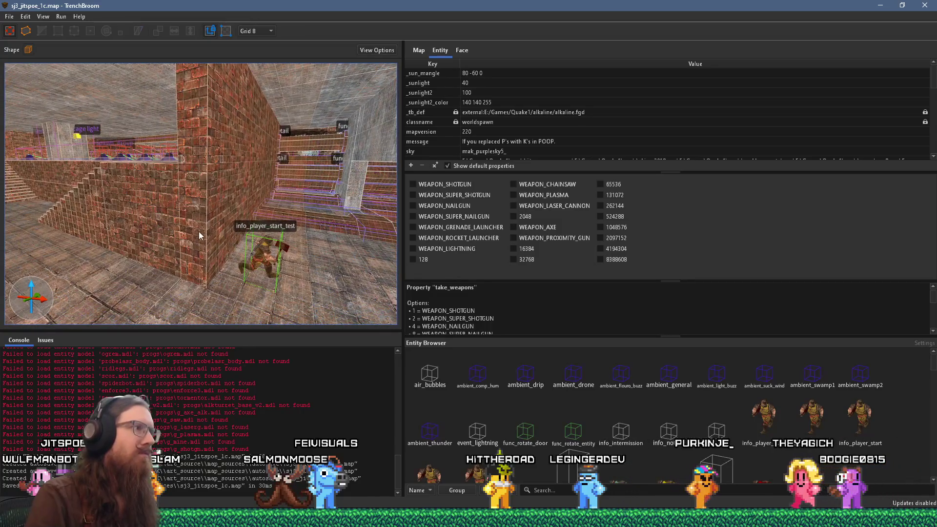
{"action": "left_click", "coordinate": [258, 31]}
{"action": "left_click", "coordinate": [257, 89]}
{"action": "mouse_move", "coordinate": [258, 88]}
{"action": "left_mouse_down"}
{"action": "mouse_move", "coordinate": [245, 169]}
{"action": "mouse_move", "coordinate": [220, 194]}
{"action": "mouse_move", "coordinate": [326, 186]}
{"action": "mouse_move", "coordinate": [216, 203]}
{"action": "mouse_move", "coordinate": [278, 197]}
{"action": "mouse_move", "coordinate": [286, 247]}
{"action": "mouse_move", "coordinate": [248, 209]}
{"action": "mouse_move", "coordinate": [300, 210]}
{"action": "mouse_move", "coordinate": [316, 226]}
{"action": "mouse_move", "coordinate": [289, 136]}
{"action": "mouse_move", "coordinate": [253, 183]}
{"action": "mouse_move", "coordinate": [278, 193]}
{"action": "mouse_move", "coordinate": [107, 236]}
{"action": "mouse_move", "coordinate": [105, 221]}
{"action": "mouse_move", "coordinate": [89, 223]}
{"action": "left_mouse_up"}
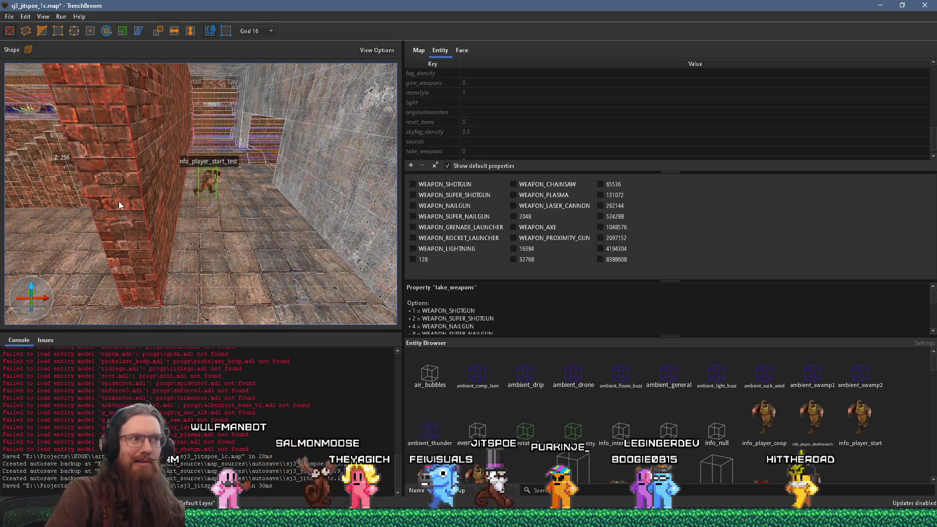
{"action": "key", "text": "w"}
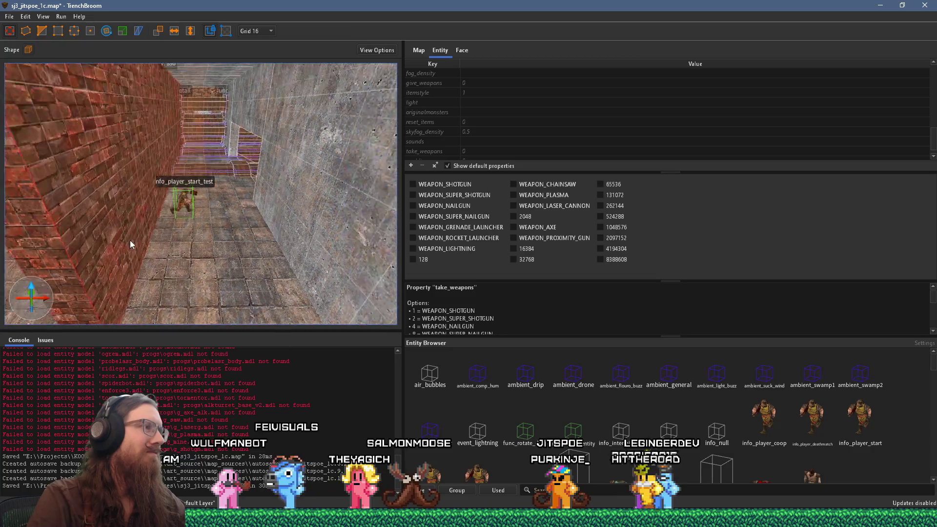
{"action": "key", "text": "w"}
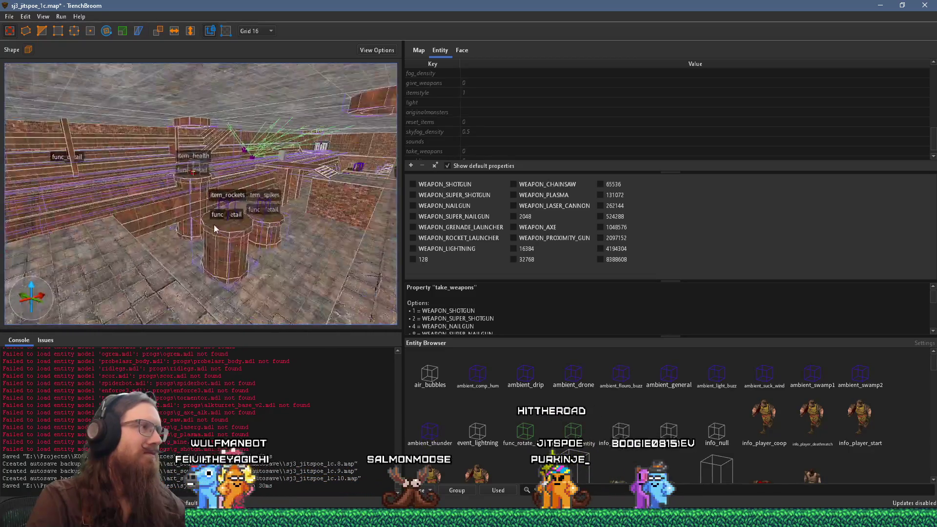
{"action": "left_click_drag", "start_coordinate": [233, 194], "coordinate": [273, 265]}
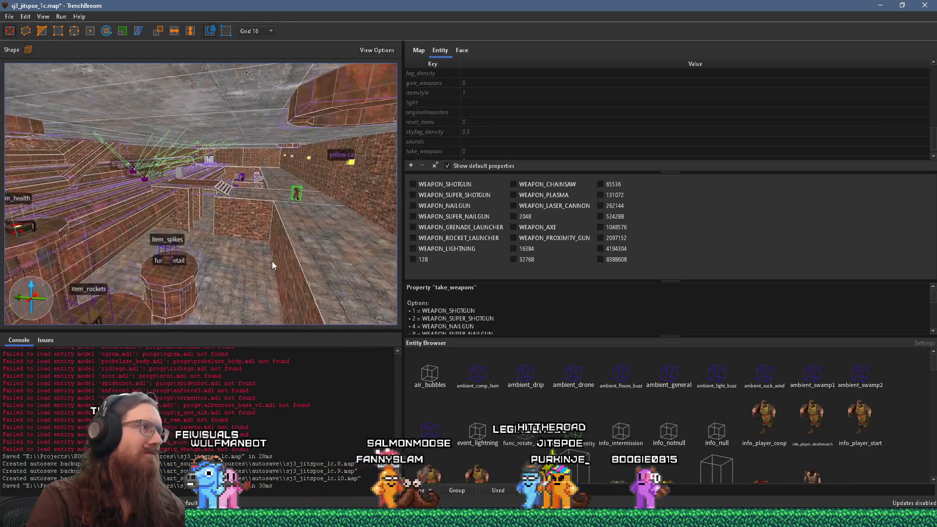
{"action": "left_click", "coordinate": [10, 17]}
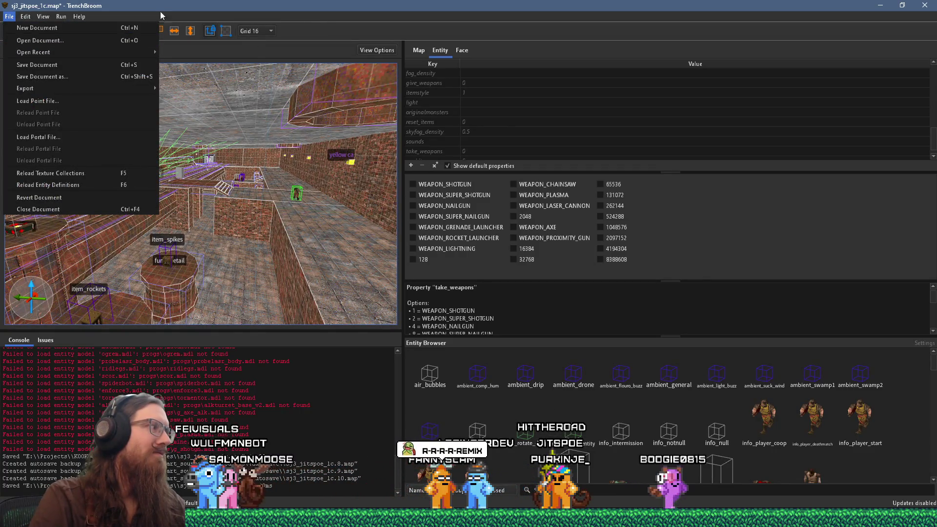
Dismiss the file options without saving and zoom the 3D view across the map's rooms
{"action": "key", "text": "Escape"}
{"action": "scroll", "coordinate": [178, 198], "scroll_direction": "up", "scroll_amount": 2}
{"action": "scroll", "coordinate": [178, 198], "scroll_direction": "up", "scroll_amount": 5}
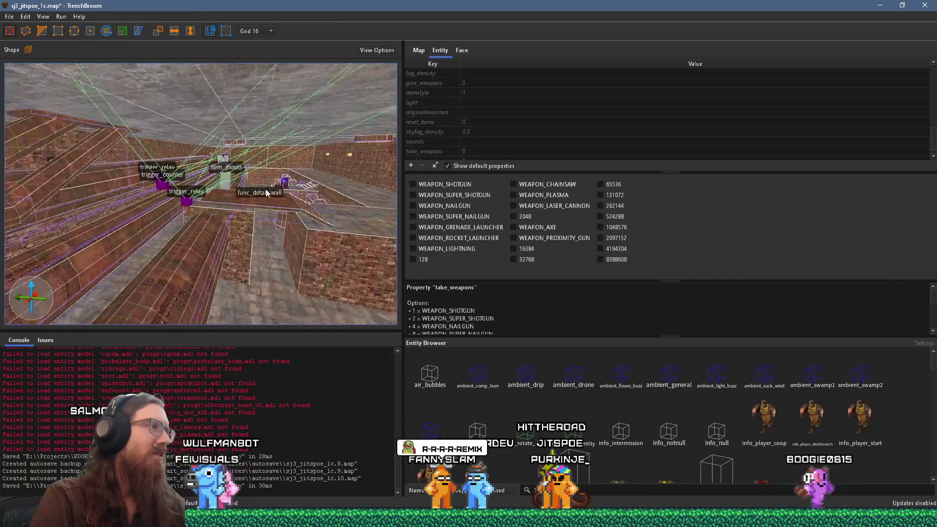
{"action": "scroll", "coordinate": [221, 207], "scroll_direction": "up", "scroll_amount": 3}
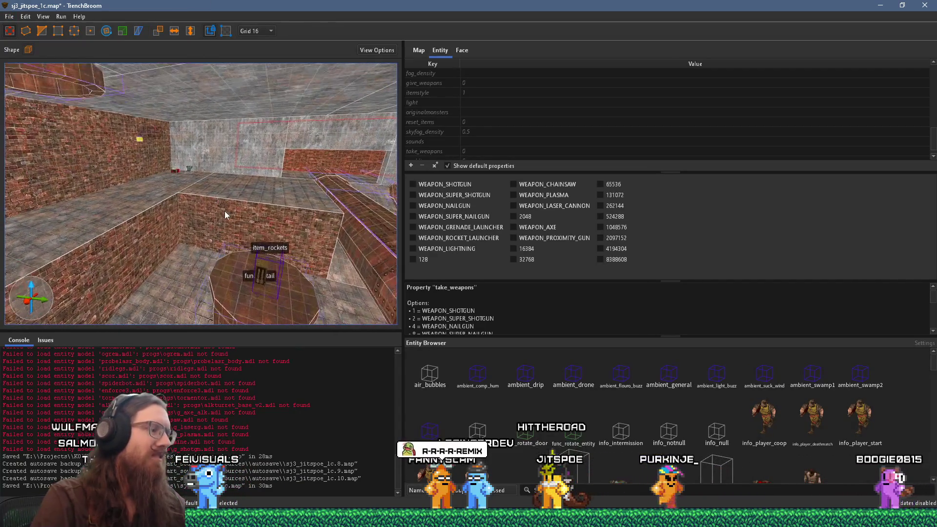
{"action": "scroll", "coordinate": [224, 215], "scroll_direction": "up", "scroll_amount": 5}
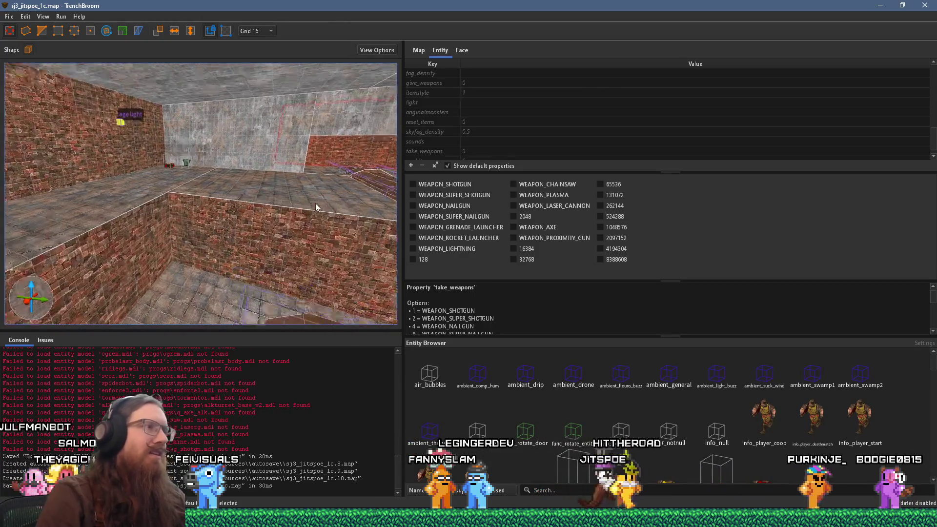
{"action": "scroll", "coordinate": [42, 234], "scroll_direction": "up", "scroll_amount": 5}
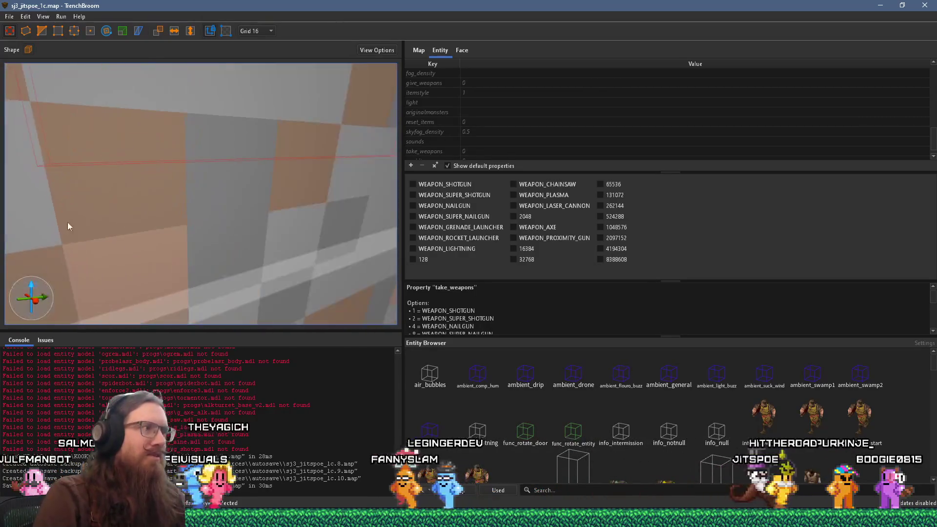
{"action": "scroll", "coordinate": [14, 256], "scroll_direction": "down", "scroll_amount": 10}
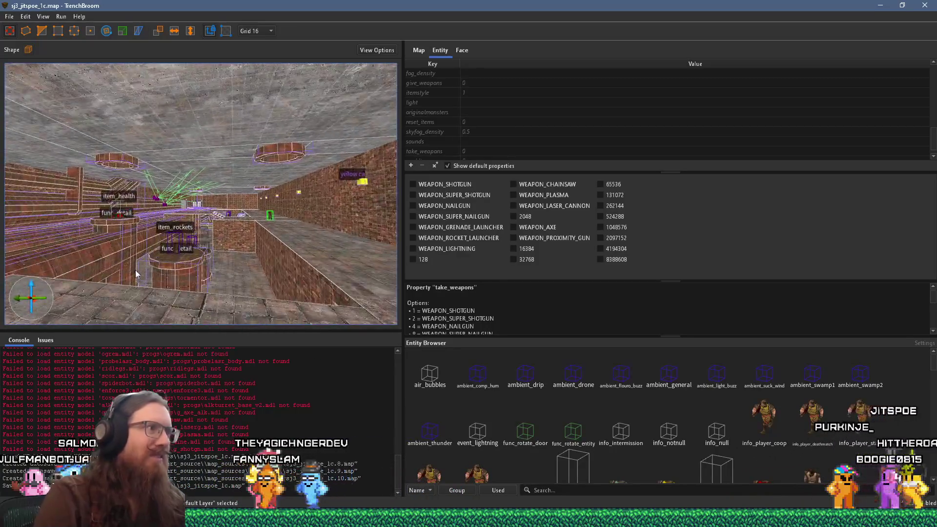
{"action": "scroll", "coordinate": [209, 253], "scroll_direction": "up", "scroll_amount": 10}
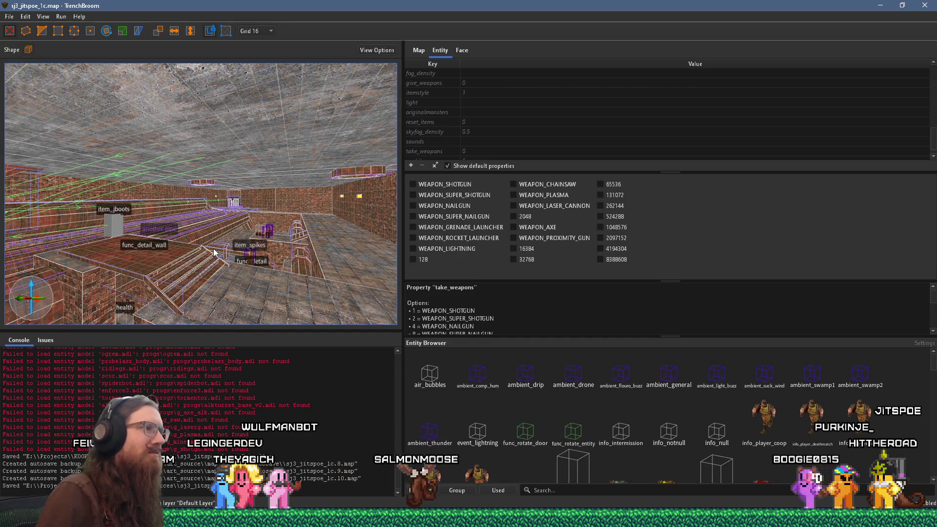
{"action": "scroll", "coordinate": [315, 225], "scroll_direction": "up", "scroll_amount": 5}
{"action": "scroll", "coordinate": [312, 229], "scroll_direction": "up", "scroll_amount": 10}
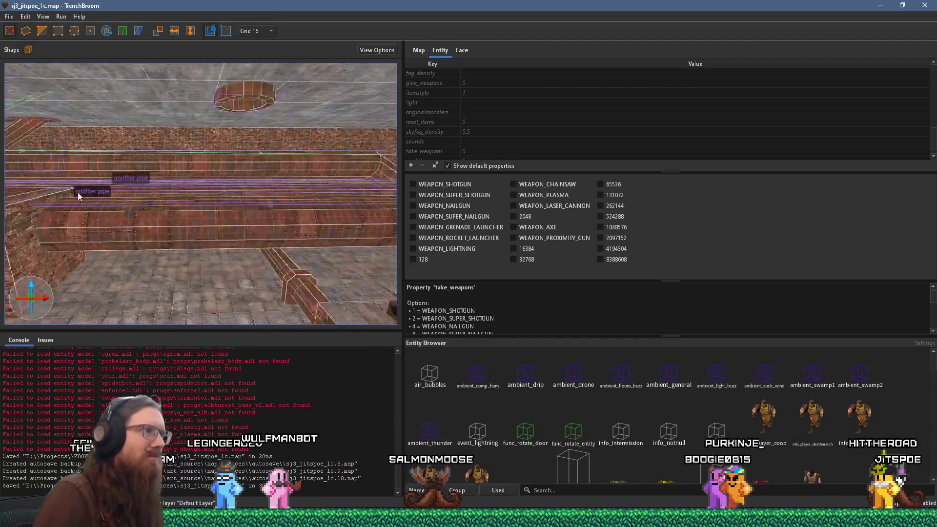
Inspect the wizard corner, the skip-textured wall and the barred wall with item_key2
{"action": "mouse_move", "coordinate": [68, 216]}
{"action": "left_mouse_down"}
{"action": "mouse_move", "coordinate": [146, 232]}
{"action": "mouse_move", "coordinate": [128, 207]}
{"action": "mouse_move", "coordinate": [192, 206]}
{"action": "mouse_move", "coordinate": [109, 200]}
{"action": "mouse_move", "coordinate": [266, 216]}
{"action": "mouse_move", "coordinate": [191, 223]}
{"action": "mouse_move", "coordinate": [158, 204]}
{"action": "mouse_move", "coordinate": [233, 209]}
{"action": "mouse_move", "coordinate": [196, 213]}
{"action": "mouse_move", "coordinate": [197, 227]}
{"action": "mouse_move", "coordinate": [312, 230]}
{"action": "mouse_move", "coordinate": [84, 210]}
{"action": "mouse_move", "coordinate": [334, 224]}
{"action": "mouse_move", "coordinate": [272, 249]}
{"action": "mouse_move", "coordinate": [219, 232]}
{"action": "mouse_move", "coordinate": [209, 204]}
{"action": "mouse_move", "coordinate": [221, 239]}
{"action": "left_mouse_up"}
{"action": "scroll", "coordinate": [221, 237], "scroll_direction": "down", "scroll_amount": 5}
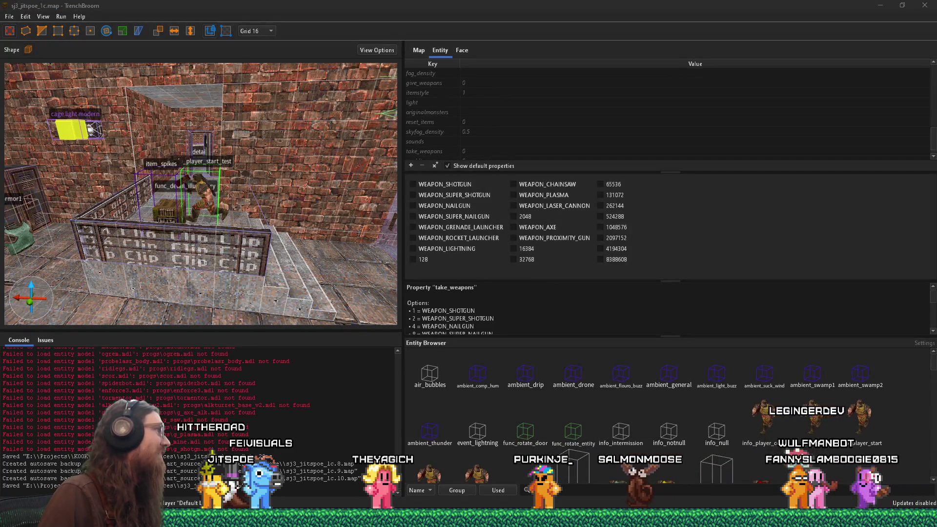
{"action": "left_click_drag", "start_coordinate": [179, 208], "coordinate": [131, 203]}
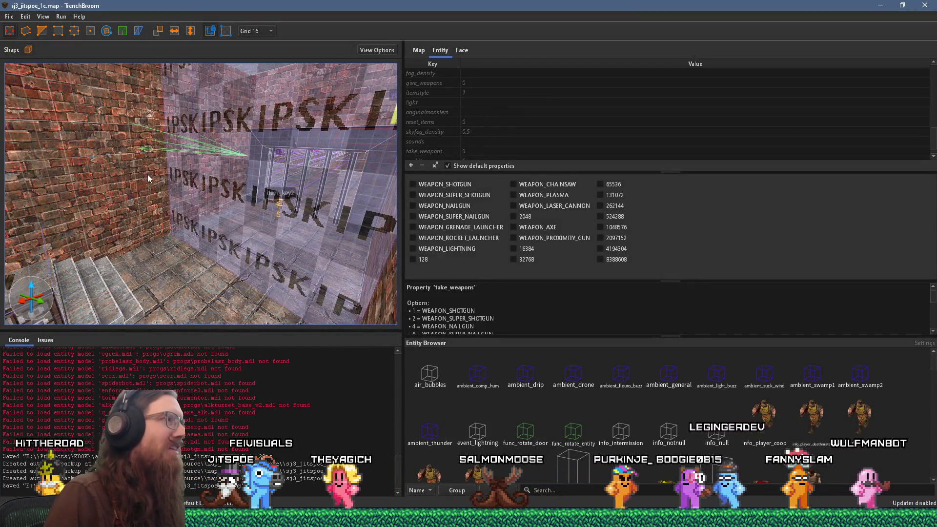
{"action": "mouse_move", "coordinate": [150, 89]}
{"action": "left_mouse_down"}
{"action": "mouse_move", "coordinate": [220, 195]}
{"action": "mouse_move", "coordinate": [41, 241]}
{"action": "mouse_move", "coordinate": [265, 224]}
{"action": "mouse_move", "coordinate": [251, 194]}
{"action": "mouse_move", "coordinate": [236, 199]}
{"action": "left_mouse_up"}
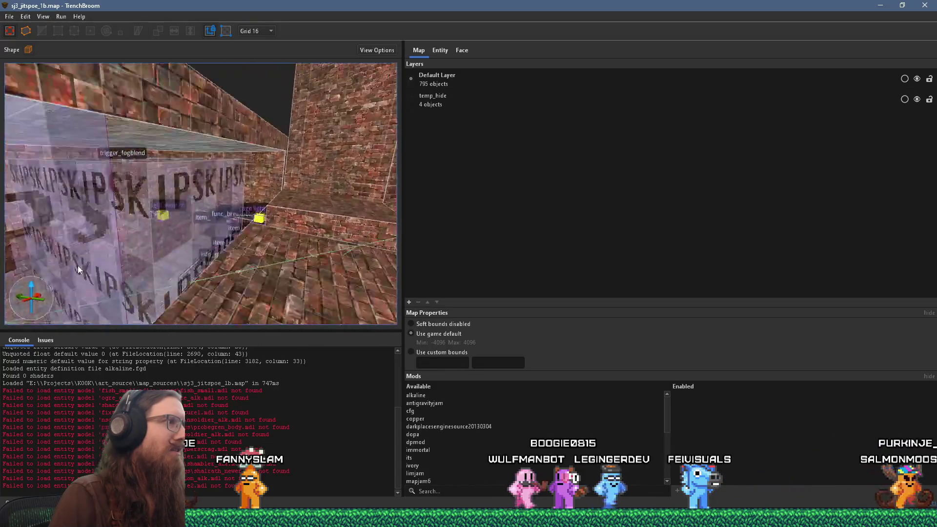
Select the SKIP trigger_fogblend brush in the 1b map and copy it
{"action": "left_click", "coordinate": [134, 248]}
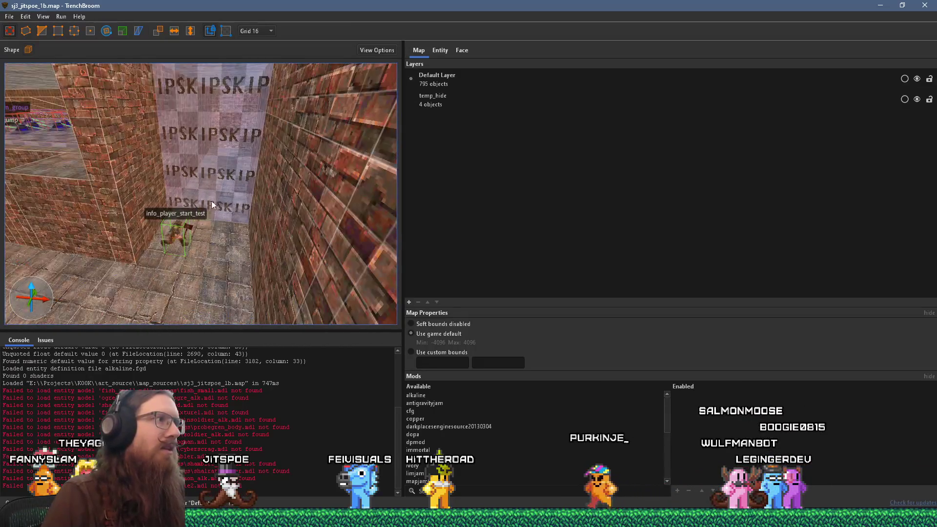
{"action": "left_click", "coordinate": [214, 189]}
{"action": "left_click", "coordinate": [26, 16]}
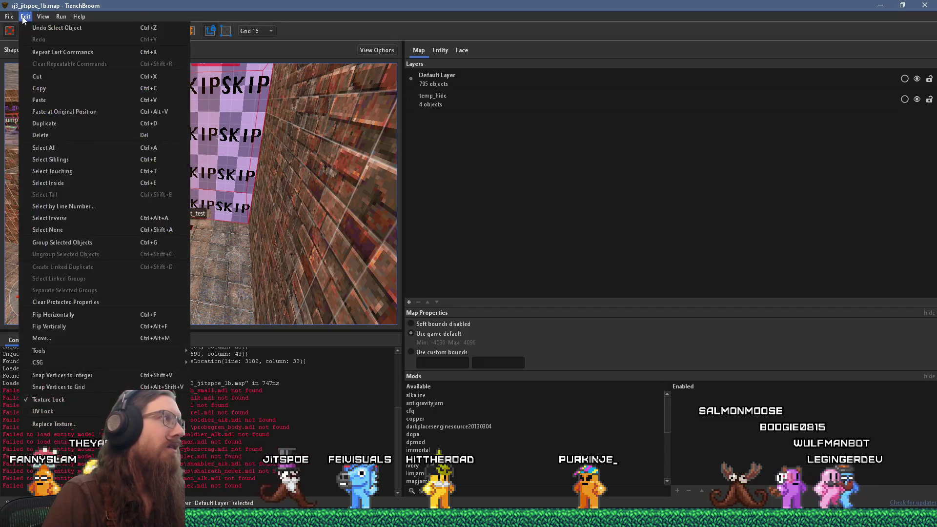
{"action": "left_click", "coordinate": [57, 90]}
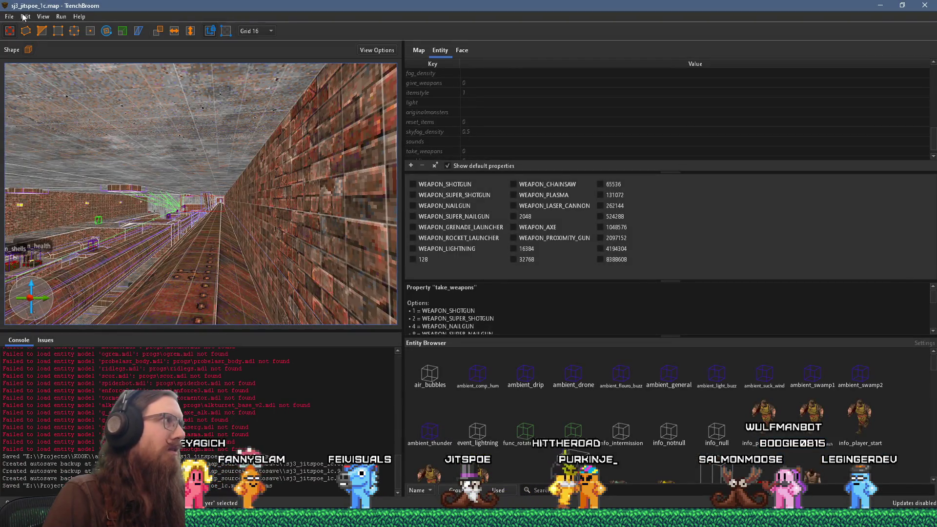
Paste the fog trigger into the 1c map at its original position
{"action": "left_click", "coordinate": [25, 17]}
{"action": "left_click", "coordinate": [72, 116]}
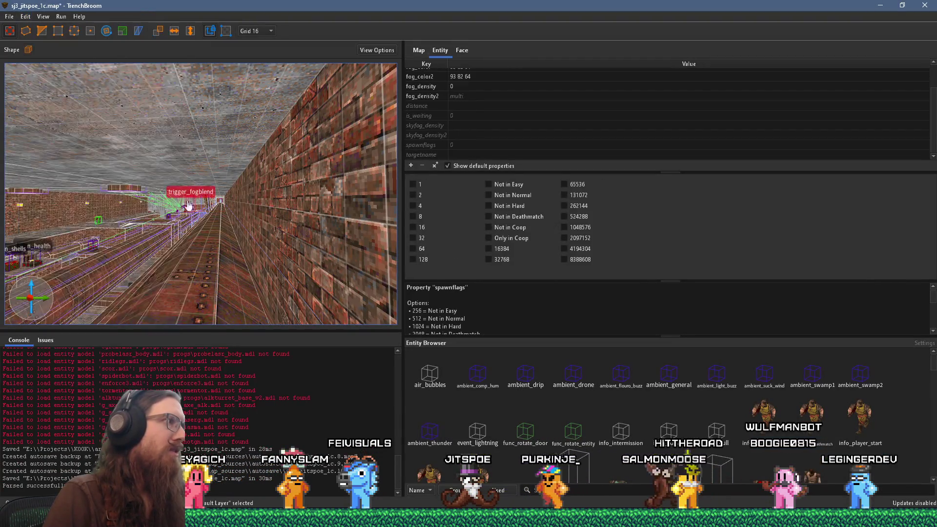
{"action": "scroll", "coordinate": [189, 205], "scroll_direction": "up", "scroll_amount": 10}
{"action": "scroll", "coordinate": [141, 219], "scroll_direction": "down", "scroll_amount": 5}
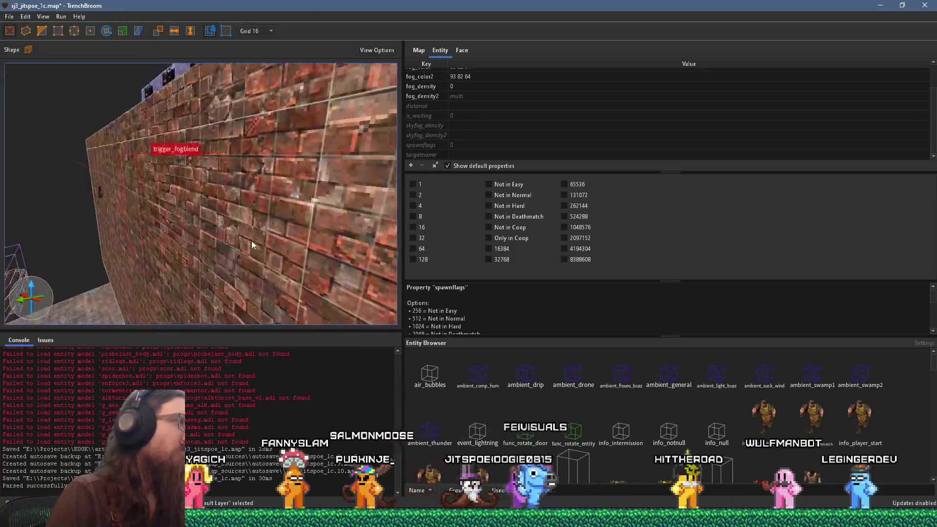
{"action": "scroll", "coordinate": [252, 245], "scroll_direction": "down", "scroll_amount": 5}
{"action": "scroll", "coordinate": [358, 286], "scroll_direction": "down", "scroll_amount": 5}
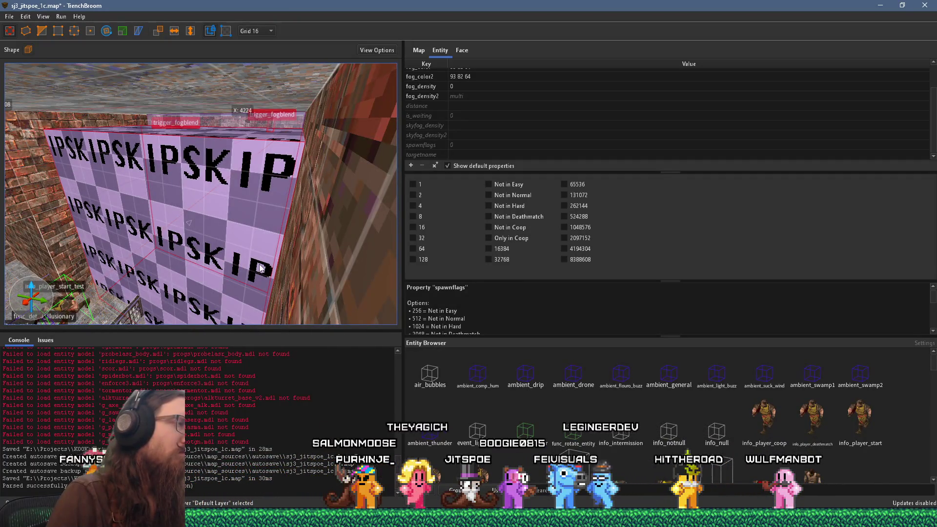
{"action": "scroll", "coordinate": [266, 259], "scroll_direction": "up", "scroll_amount": 8}
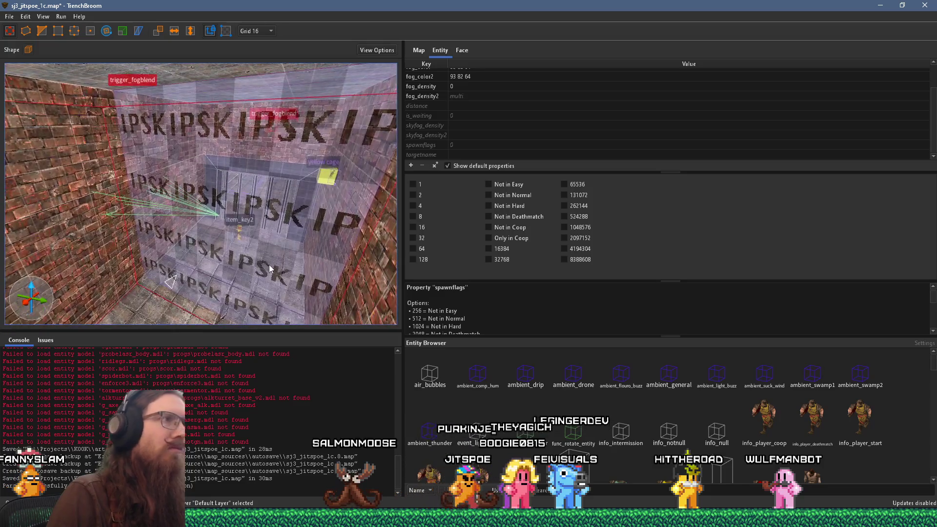
{"action": "left_click", "coordinate": [9, 16]}
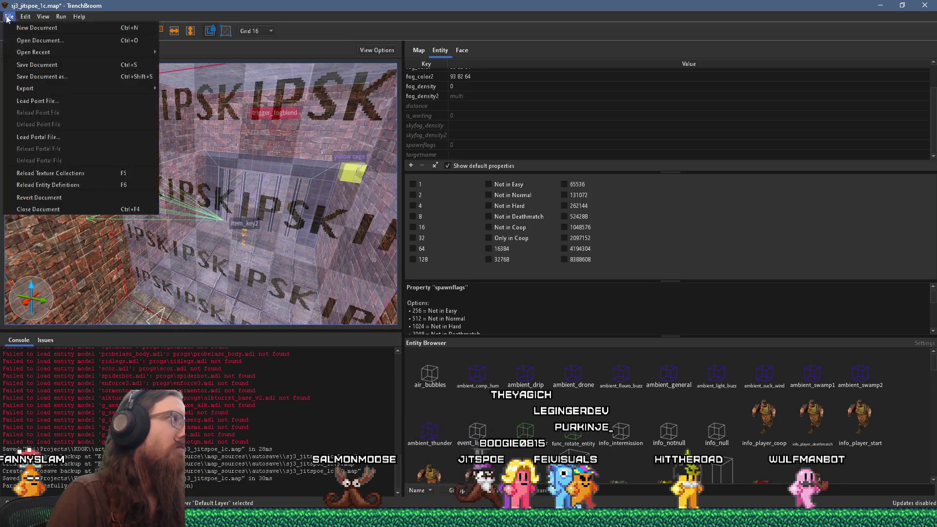
Save the 1c map and enlarge the Compile dialog to show more tasks
{"action": "left_click", "coordinate": [22, 63]}
{"action": "left_click", "coordinate": [63, 17]}
{"action": "left_click", "coordinate": [87, 28]}
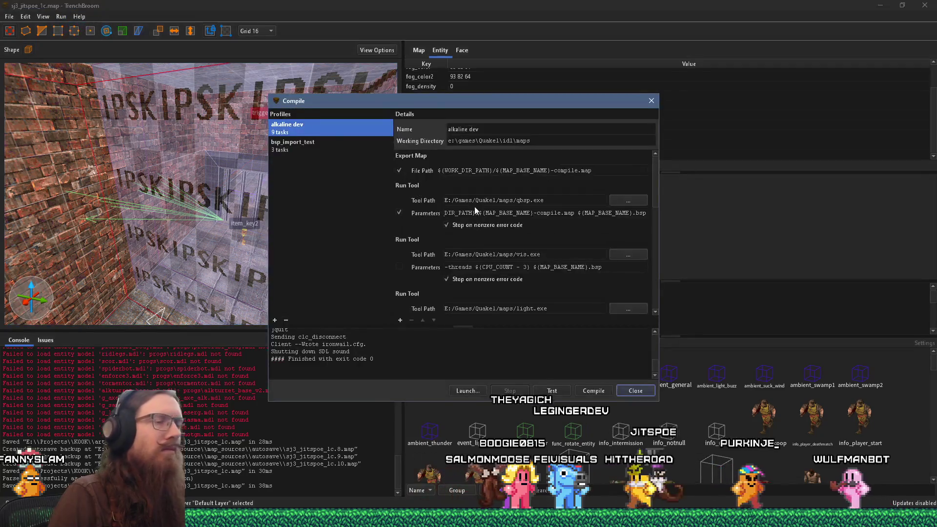
{"action": "scroll", "coordinate": [560, 303], "scroll_direction": "down", "scroll_amount": 10}
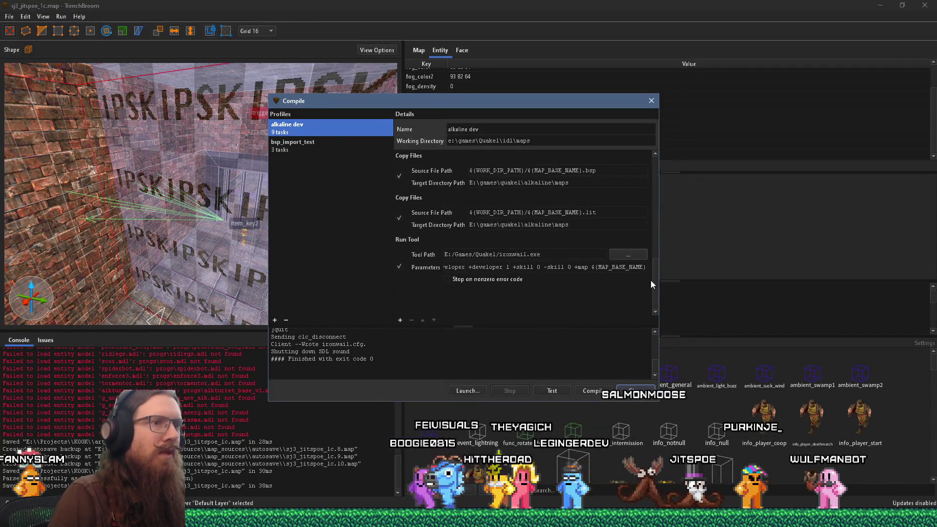
{"action": "mouse_move", "coordinate": [656, 404]}
{"action": "left_mouse_down"}
{"action": "mouse_move", "coordinate": [785, 452]}
{"action": "mouse_move", "coordinate": [877, 455]}
{"action": "left_mouse_up"}
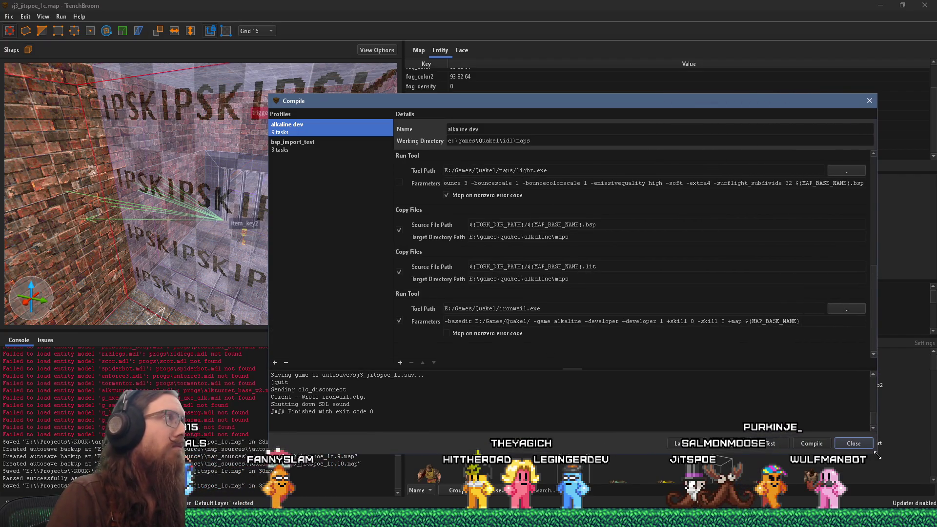
Enable the vis.exe and light.exe -extra -bounce tasks and start compiling
{"action": "left_click_drag", "start_coordinate": [875, 322], "coordinate": [861, 236]}
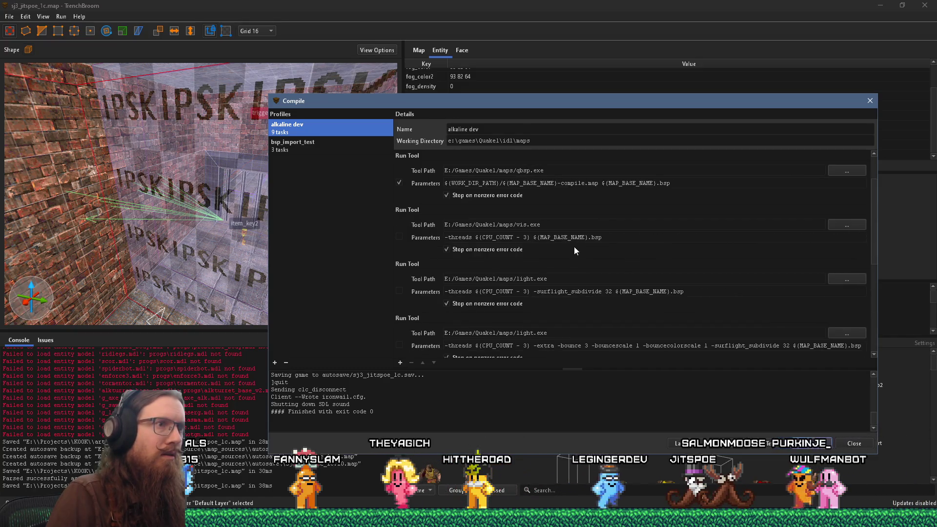
{"action": "left_click", "coordinate": [399, 238]}
{"action": "scroll", "coordinate": [480, 275], "scroll_direction": "down", "scroll_amount": 5}
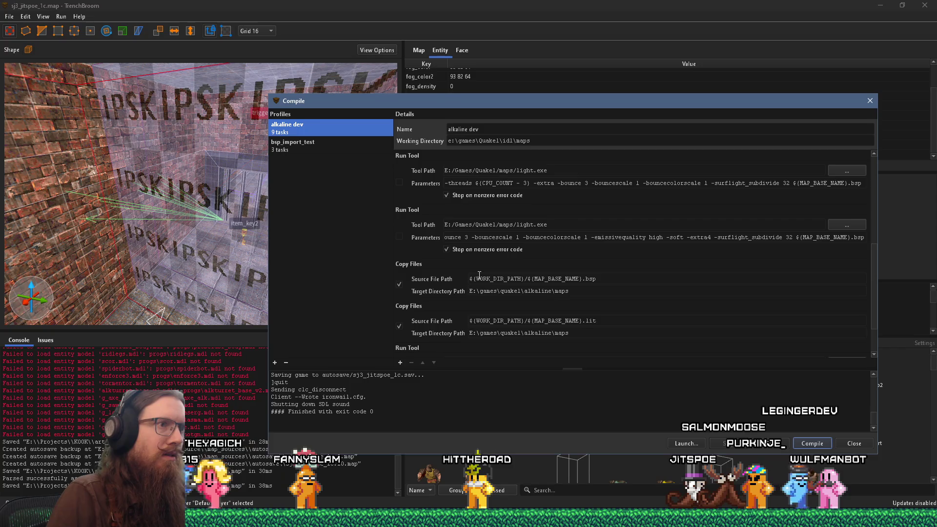
{"action": "scroll", "coordinate": [479, 275], "scroll_direction": "up", "scroll_amount": 5}
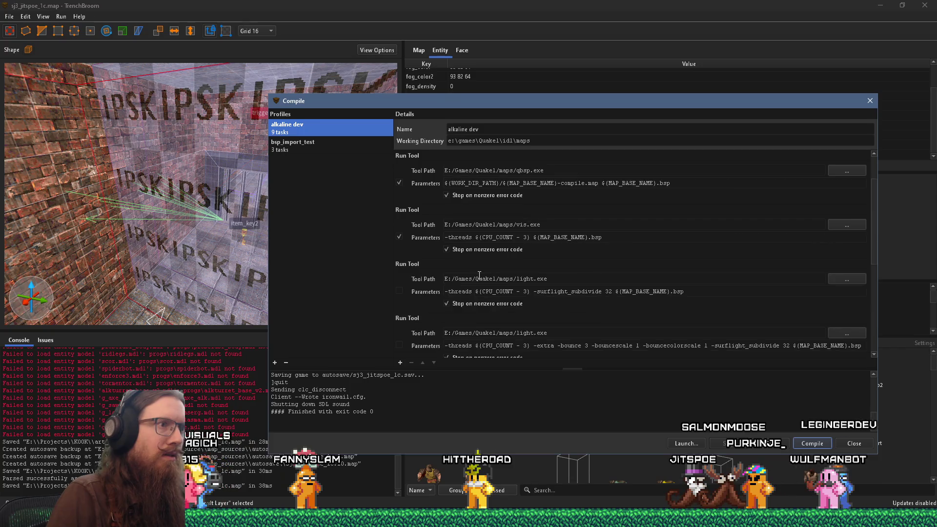
{"action": "left_click", "coordinate": [399, 345]}
{"action": "left_click_drag", "start_coordinate": [875, 252], "coordinate": [871, 292]}
{"action": "left_click", "coordinate": [810, 443]}
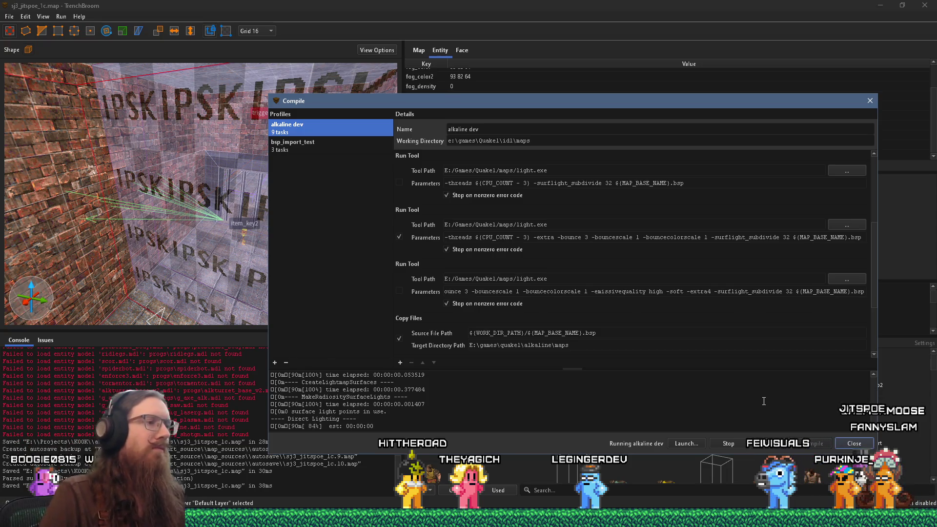
Let qbsp, vis and light run to indirect lighting pass 0, then show the browser windows
{"action": "left_click", "coordinate": [469, 519]}
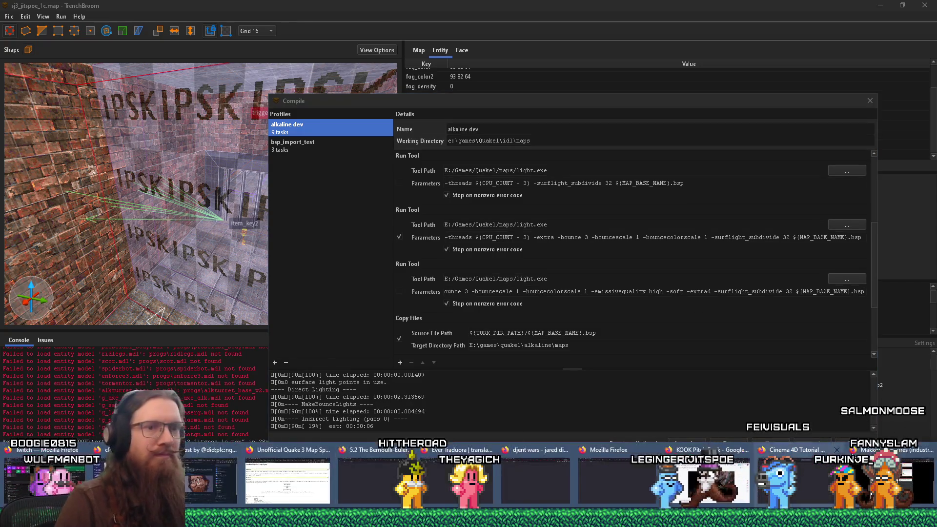
Load twitch.tv in Firefox, then return to TrenchBroom's compile window
{"action": "left_click", "coordinate": [892, 481]}
{"action": "left_click", "coordinate": [558, 41]}
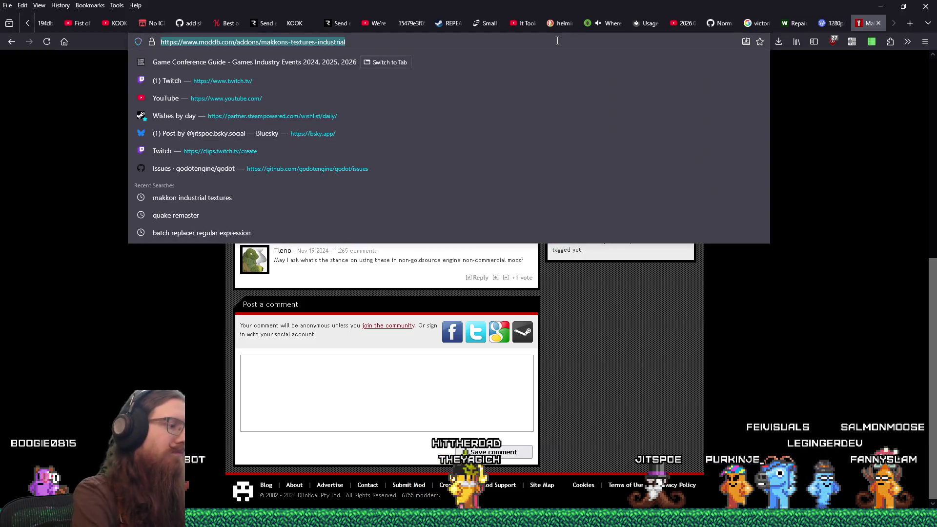
{"action": "type", "text": "twitch."}
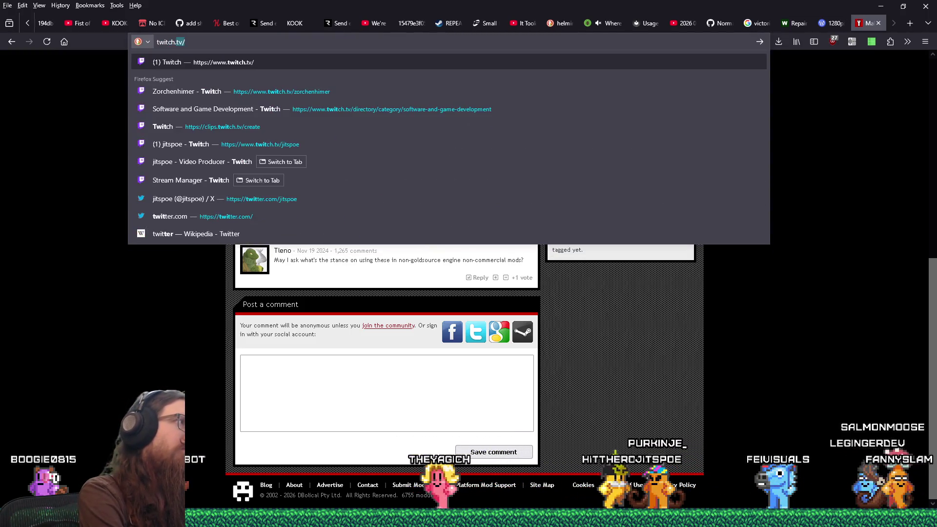
{"action": "type", "text": "tv"}
{"action": "key", "text": "Return"}
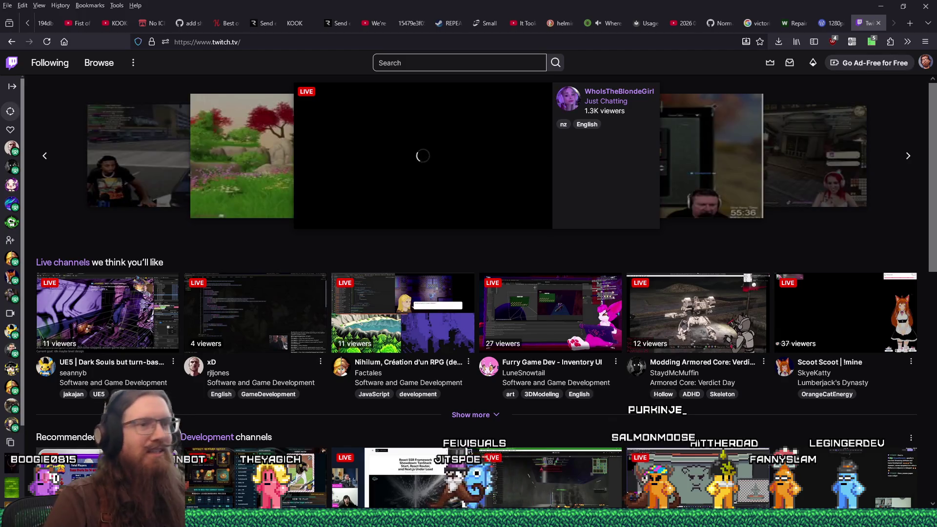
{"action": "key", "text": "alt+Tab"}
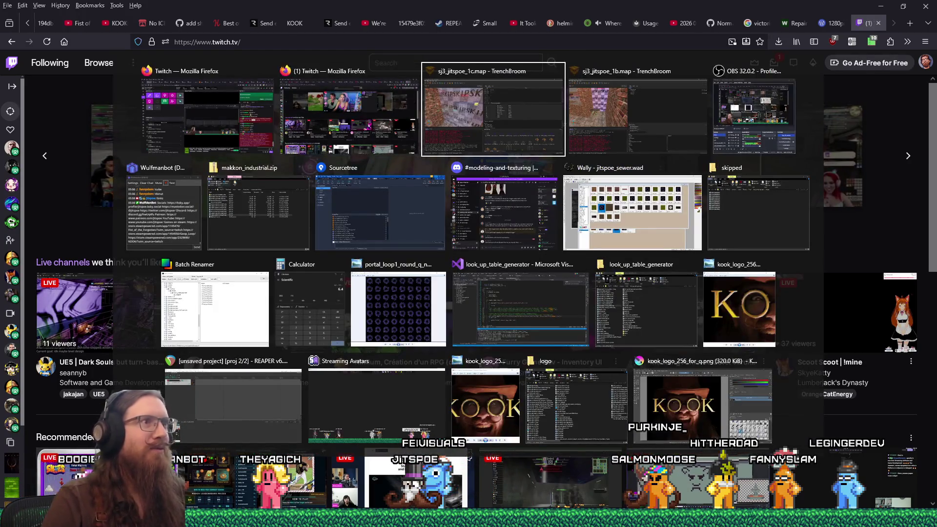
{"action": "key", "text": "alt"}
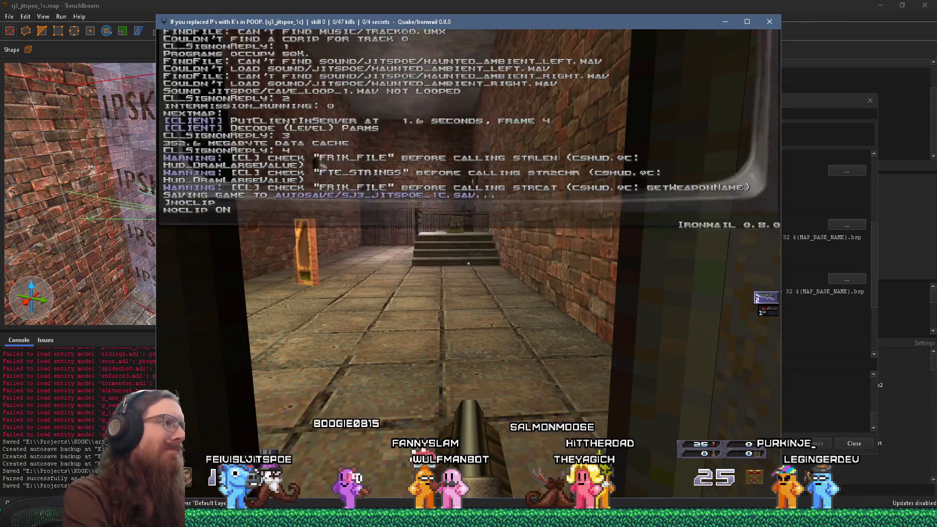
Use the Ironwail console while flying through the level to collect the gold keycard
{"action": "key", "text": "grave"}
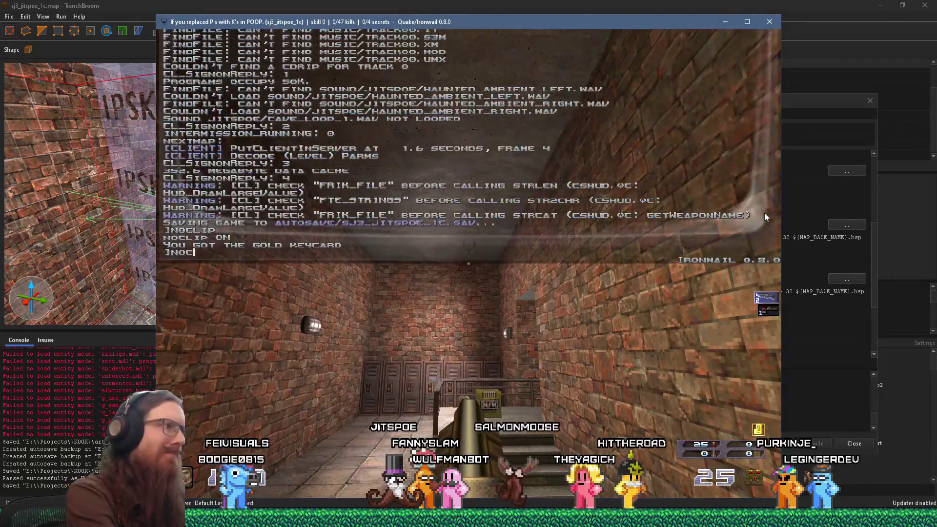
{"action": "key", "text": "grave"}
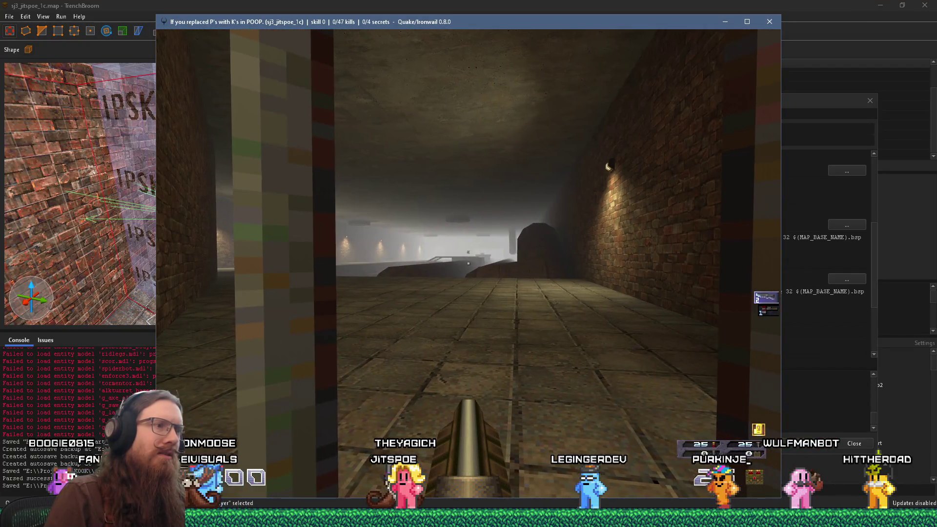
Turn noclip on and then back off through the console
{"action": "key", "text": "grave"}
{"action": "key", "text": "Return"}
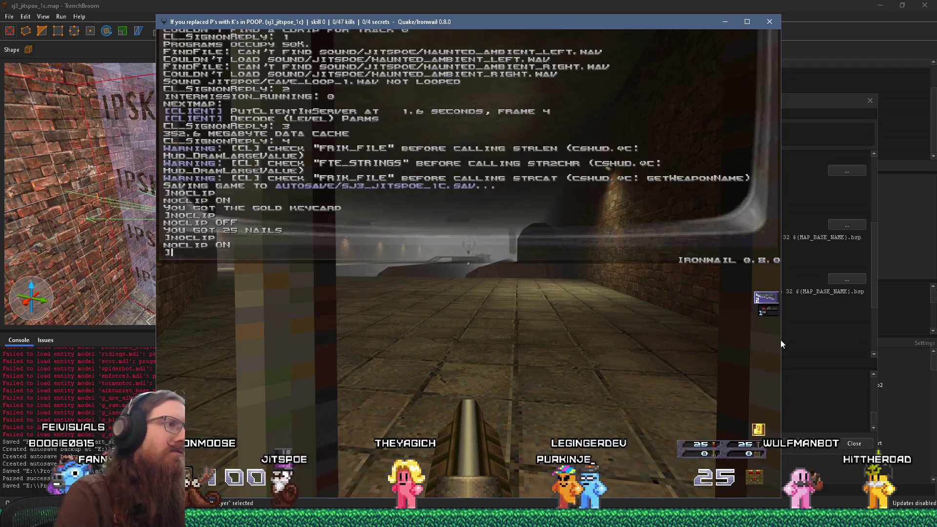
{"action": "key", "text": "grave"}
{"action": "key", "text": "grave"}
{"action": "type", "text": "noclip"}
{"action": "key", "text": "Return"}
{"action": "key", "text": "grave"}
Cross the beam to grab the jump boots and fight the enemy in the brick corridor
{"action": "key", "text": "w"}
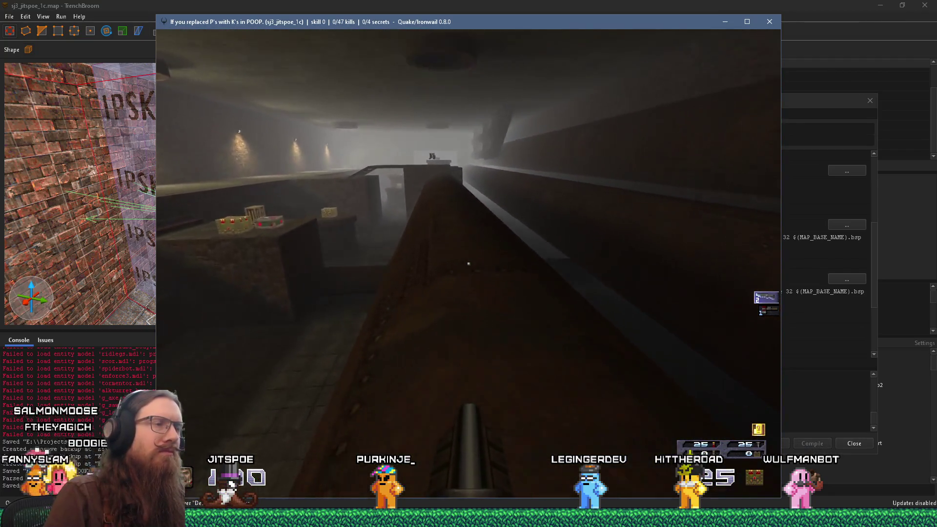
{"action": "key", "text": "w"}
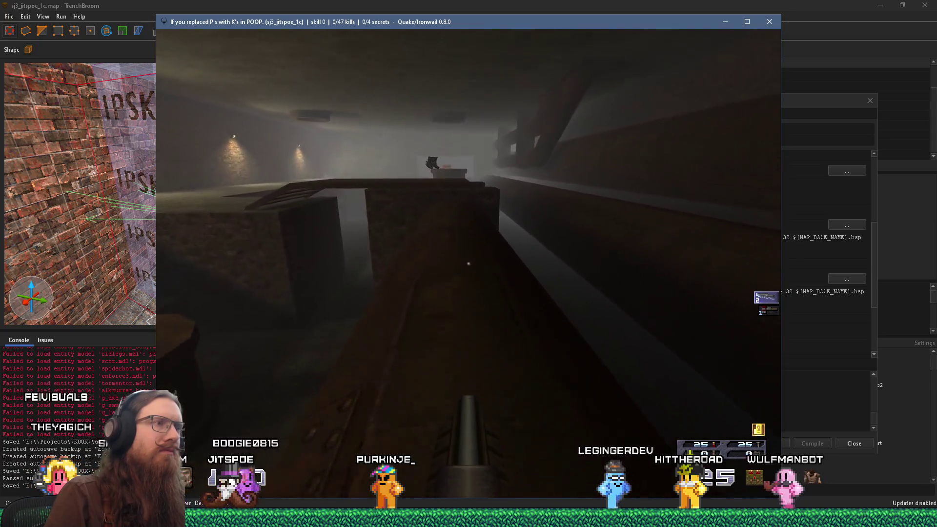
{"action": "key", "text": "w"}
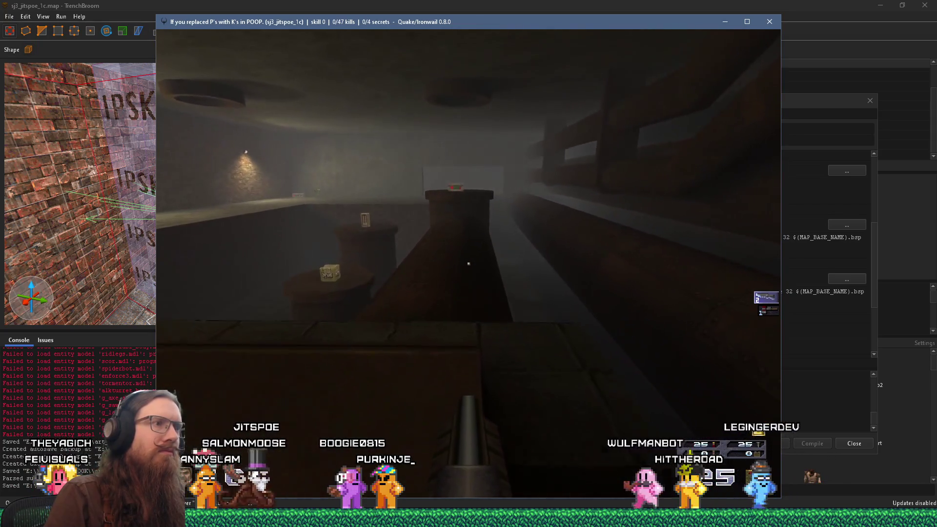
{"action": "key", "text": "w"}
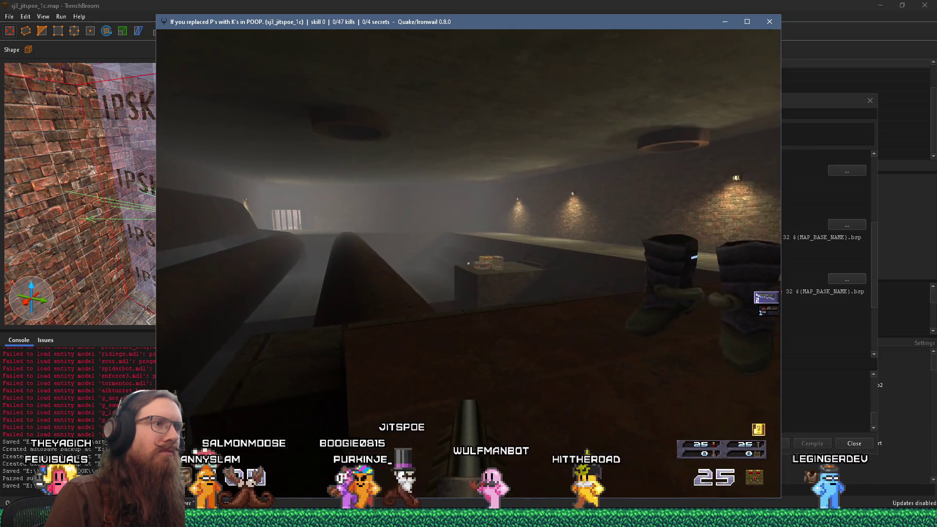
{"action": "key", "text": "w"}
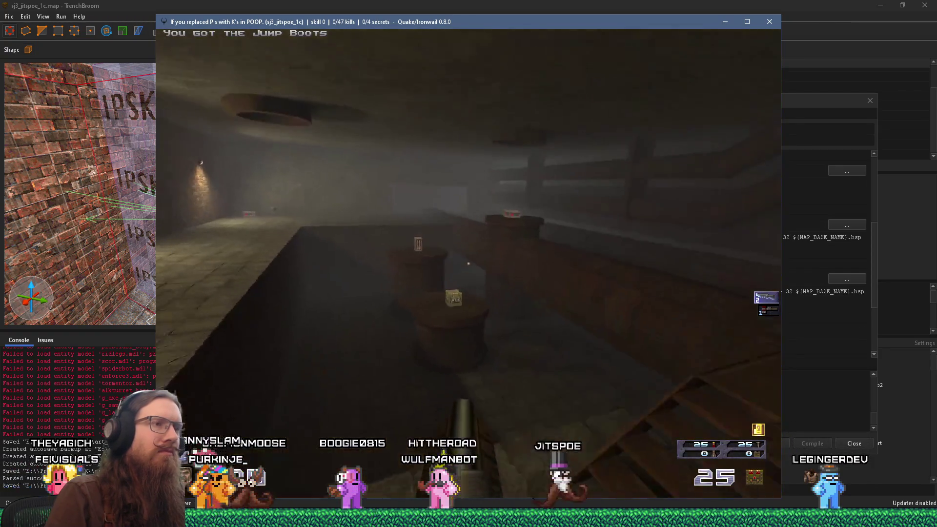
{"action": "key", "text": "w"}
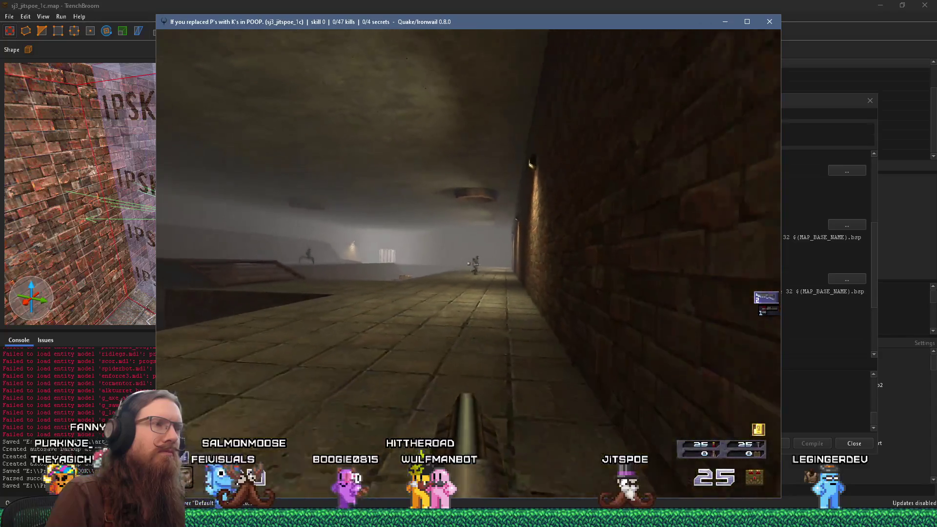
{"action": "key", "text": "w"}
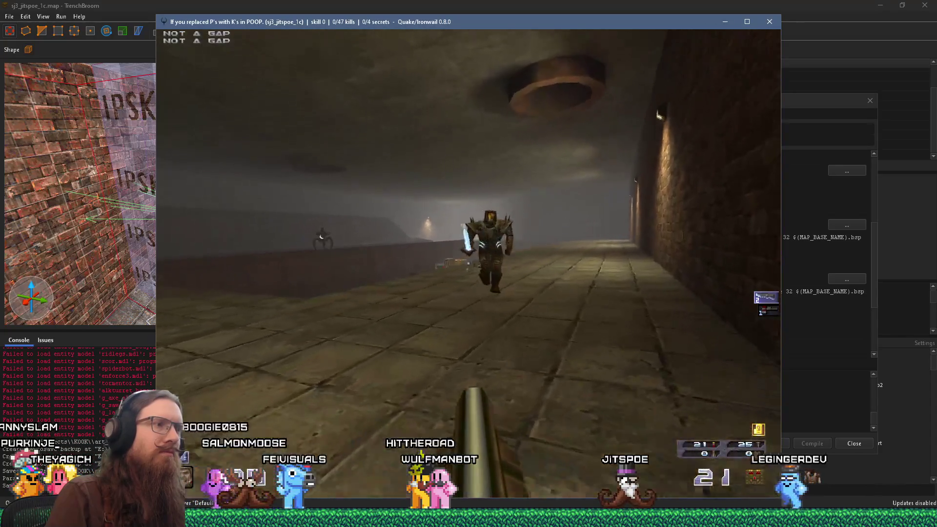
{"action": "key", "text": "w"}
{"action": "key", "text": "w"}
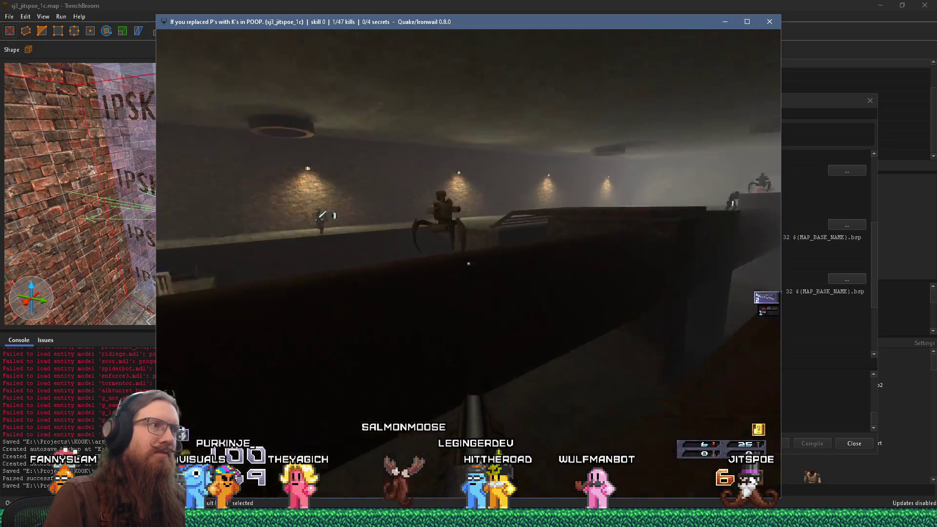
{"action": "mouse_move", "coordinate": [469, 264]}
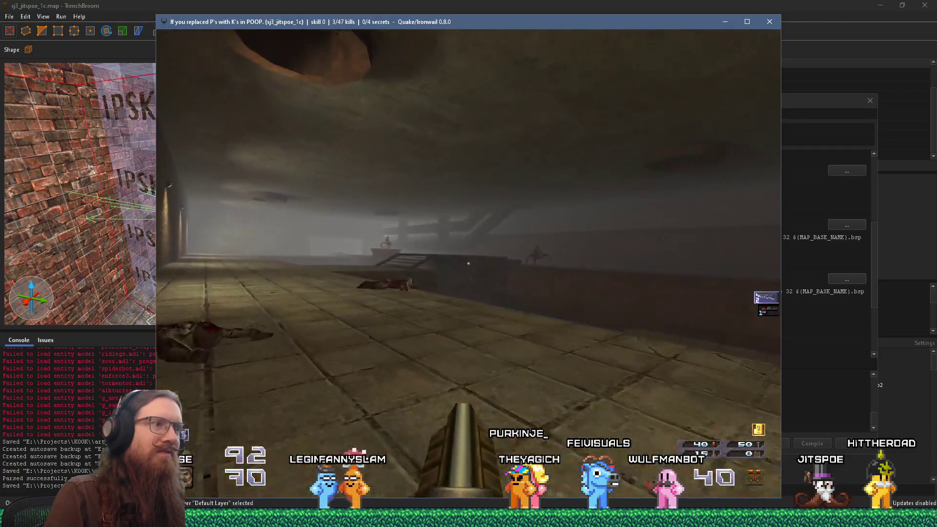
Play on toward the stairs, then switch to the other streamer's Twitch tab
{"action": "key", "text": "w"}
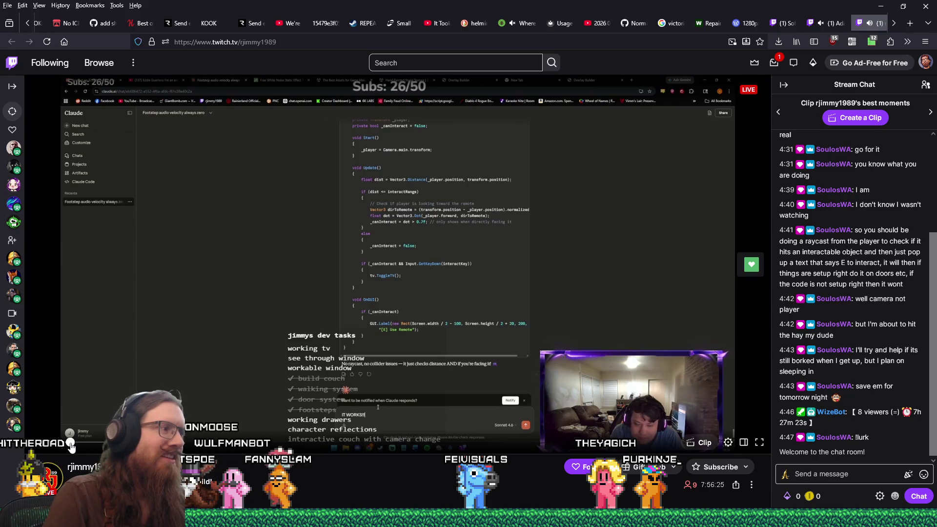
{"action": "left_click", "coordinate": [825, 23]}
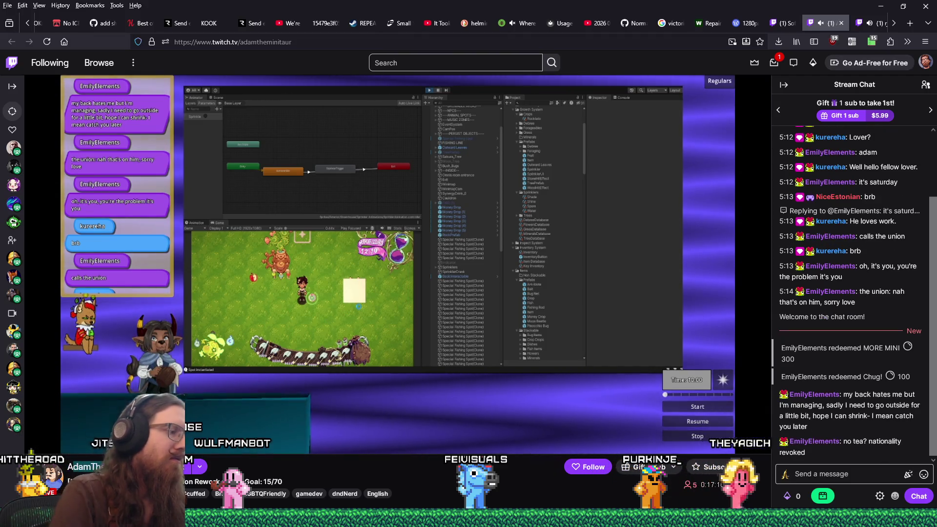
{"action": "key", "text": "alt+Tab"}
Append the raided channel's name as a new line in recent_raids.txt and save it
{"action": "key", "text": "ctrl+f"}
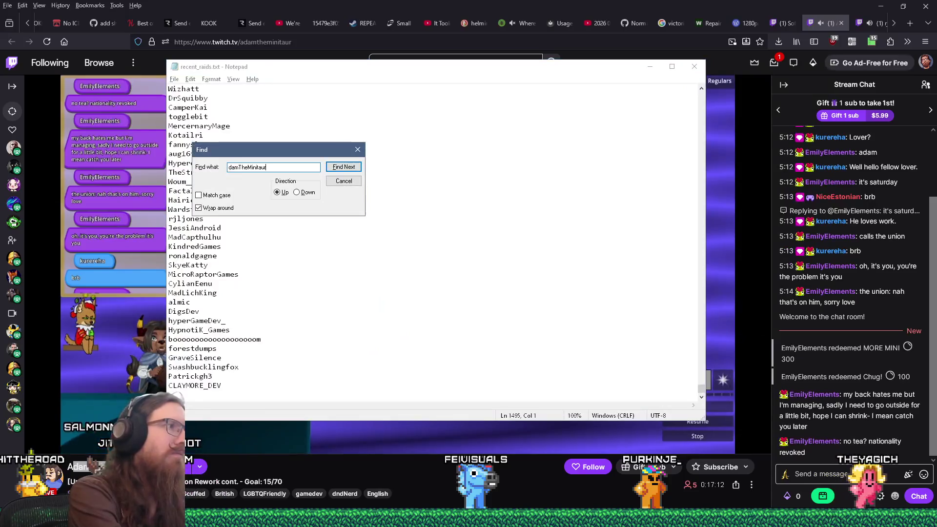
{"action": "key", "text": "Escape"}
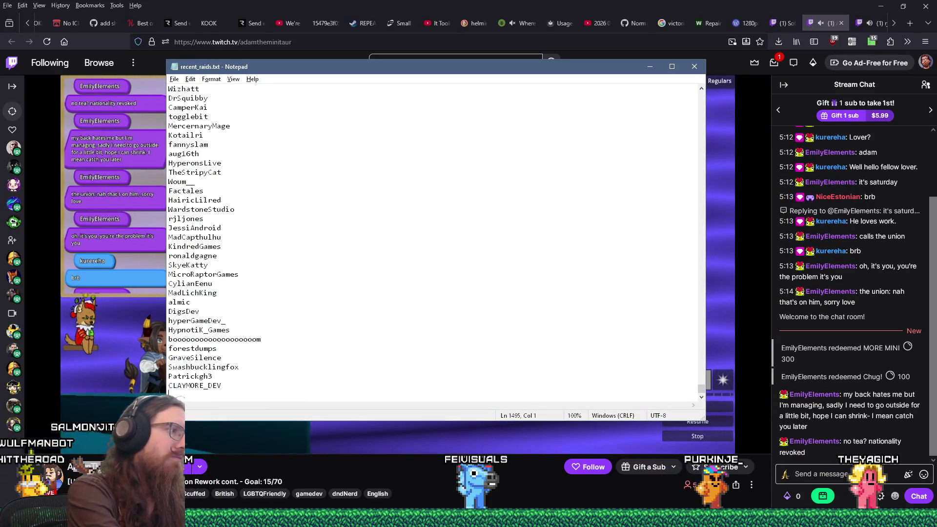
{"action": "type", "text": "AdamTheMinitaur"}
{"action": "key", "text": "Return"}
{"action": "key", "text": "ctrl+s"}
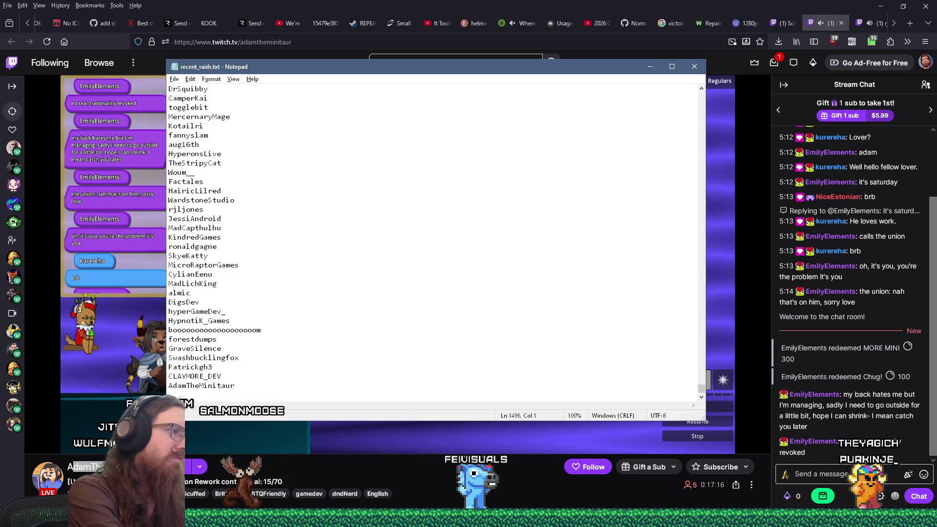
{"action": "key", "text": "alt+Tab"}
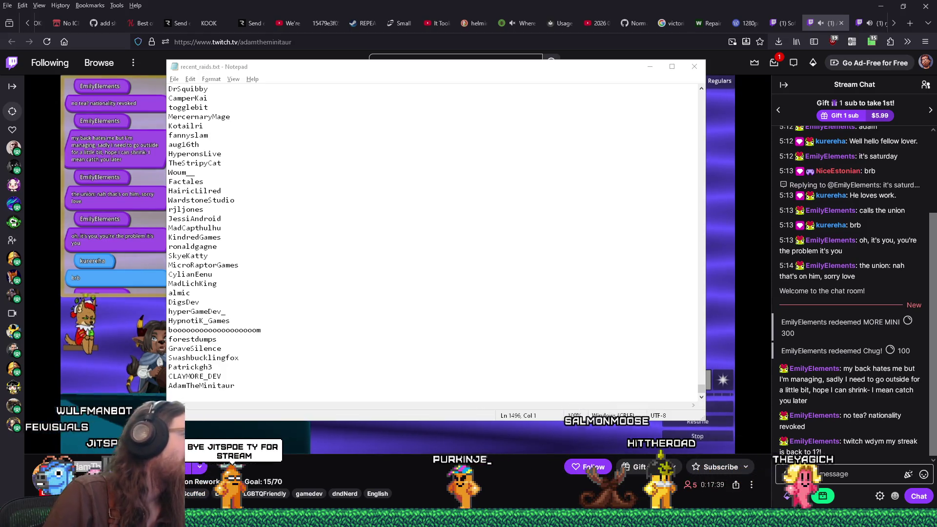
{"action": "key", "text": "alt+Tab"}
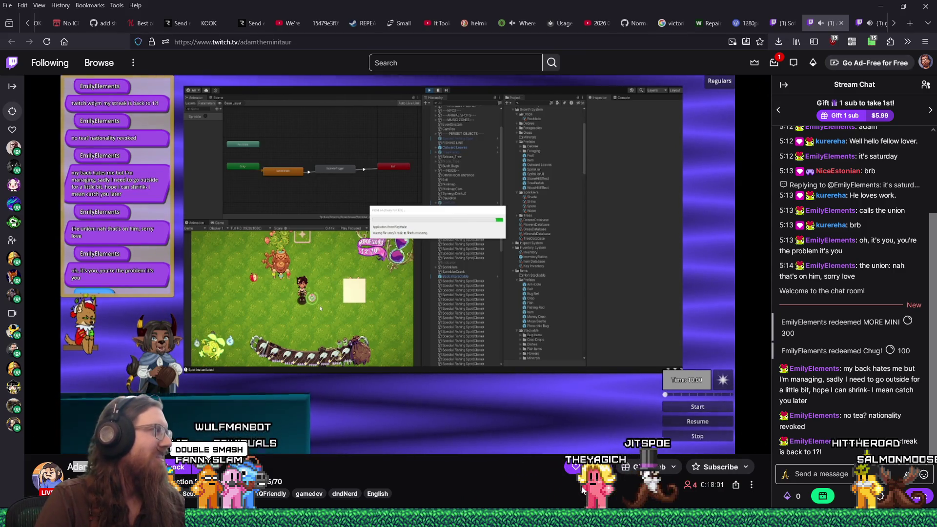
Return to the Twitch stream as the party-of-33 raid lands and start a chat message
{"action": "mouse_move", "coordinate": [275, 440]}
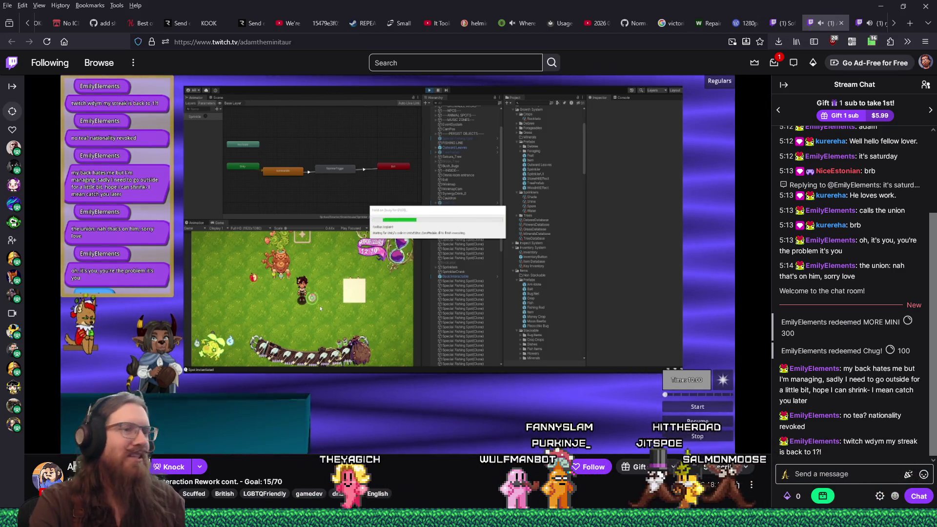
{"action": "key", "text": "alt+Tab"}
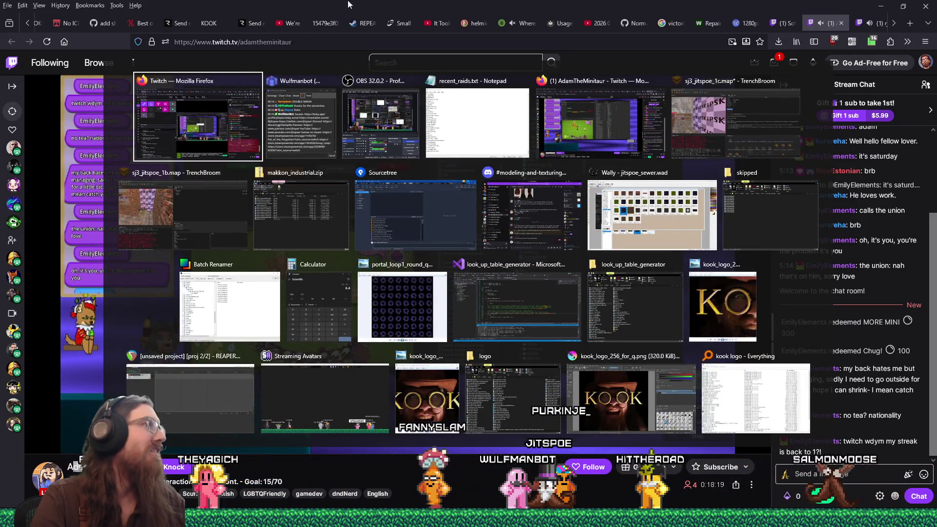
{"action": "key", "text": "Escape"}
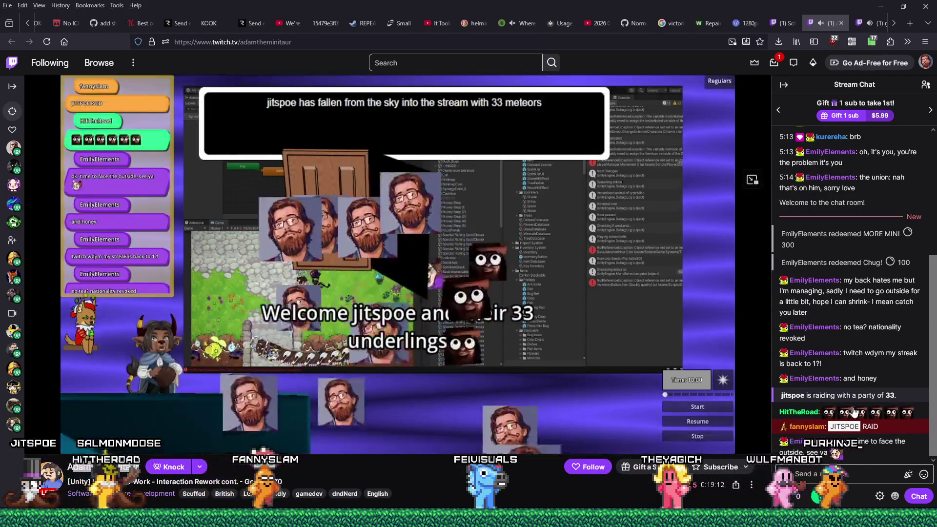
{"action": "left_click", "coordinate": [855, 473]}
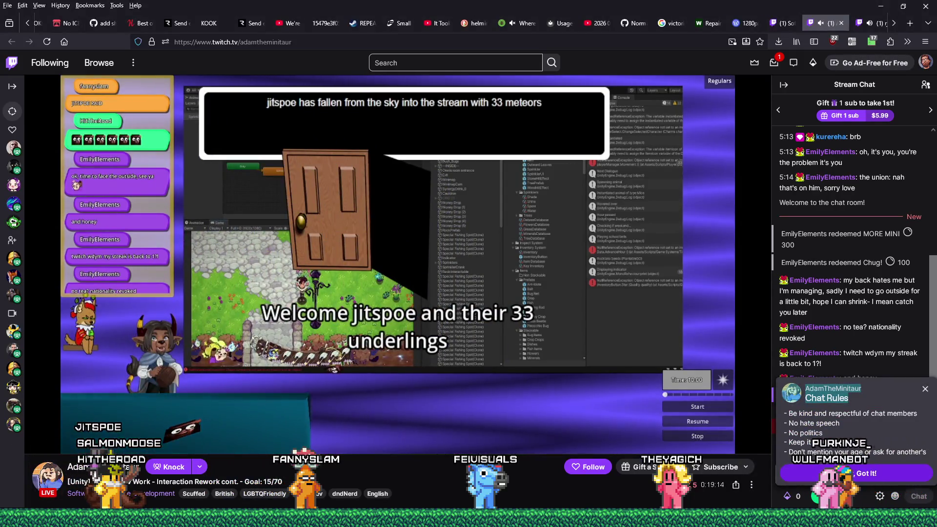
Accept the chat rules, send a mustache-emote raid message, then type 'I'm not sure' in chat
{"action": "left_click", "coordinate": [866, 473]}
{"action": "left_click", "coordinate": [924, 475]}
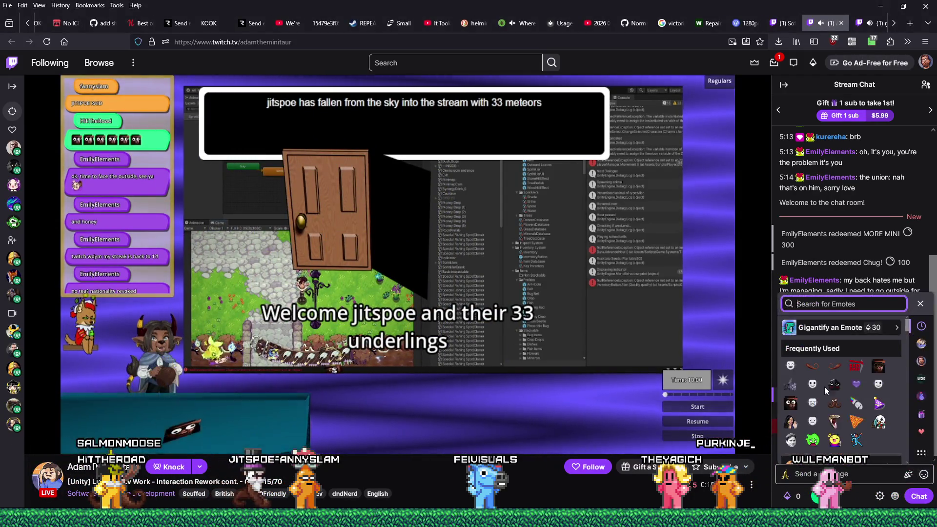
{"action": "left_click", "coordinate": [812, 366]}
{"action": "left_click", "coordinate": [834, 366]}
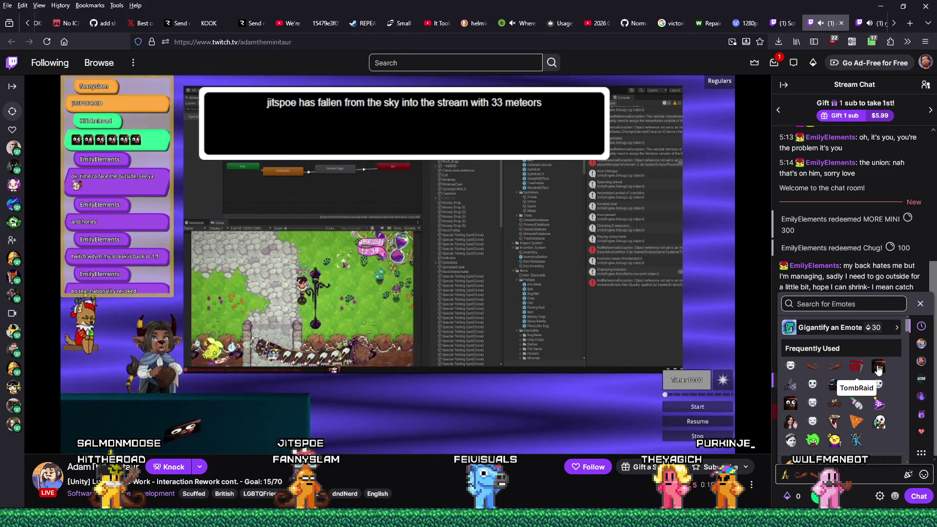
{"action": "key", "text": "Return"}
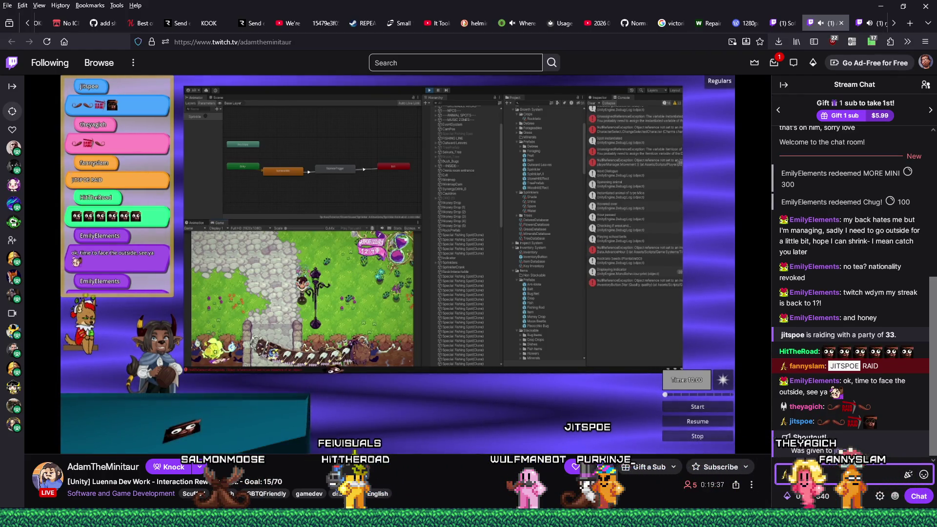
{"action": "type", "text": "I'm not sure"}
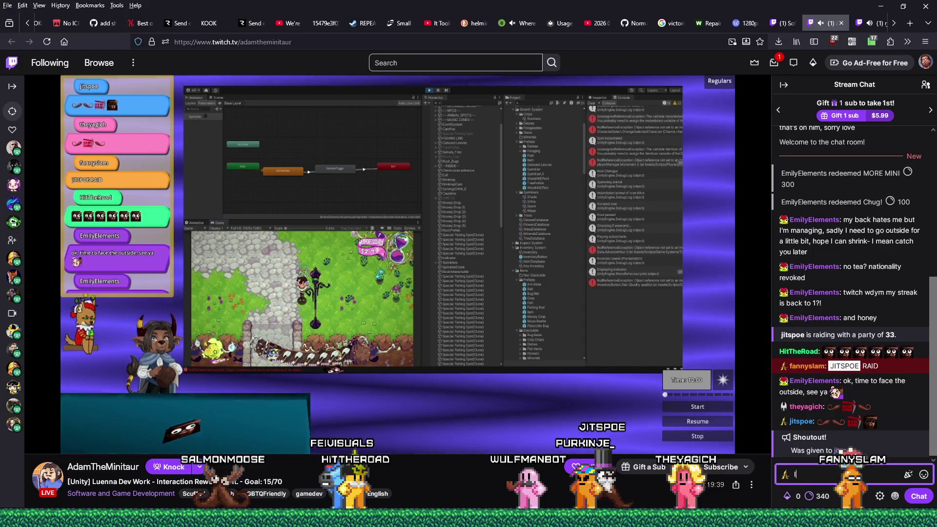